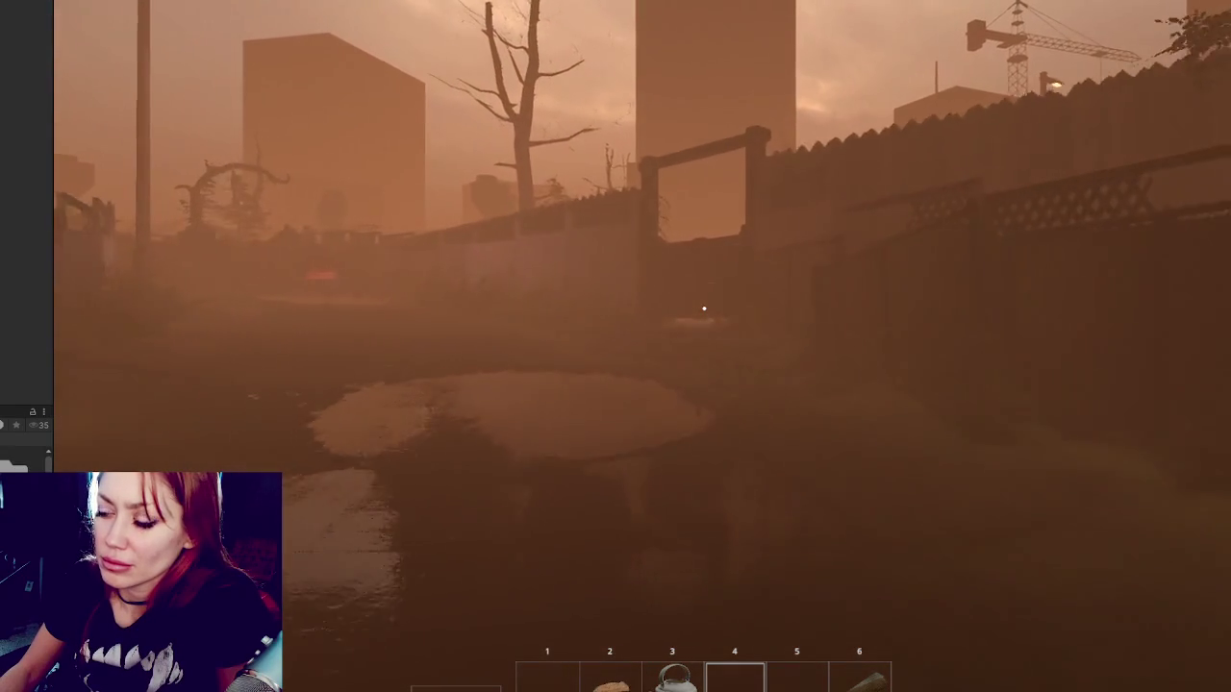
Walk through the wooden gate and across the cardboard toward the barbed-wire fence.
{"action": "key", "text": "w"}
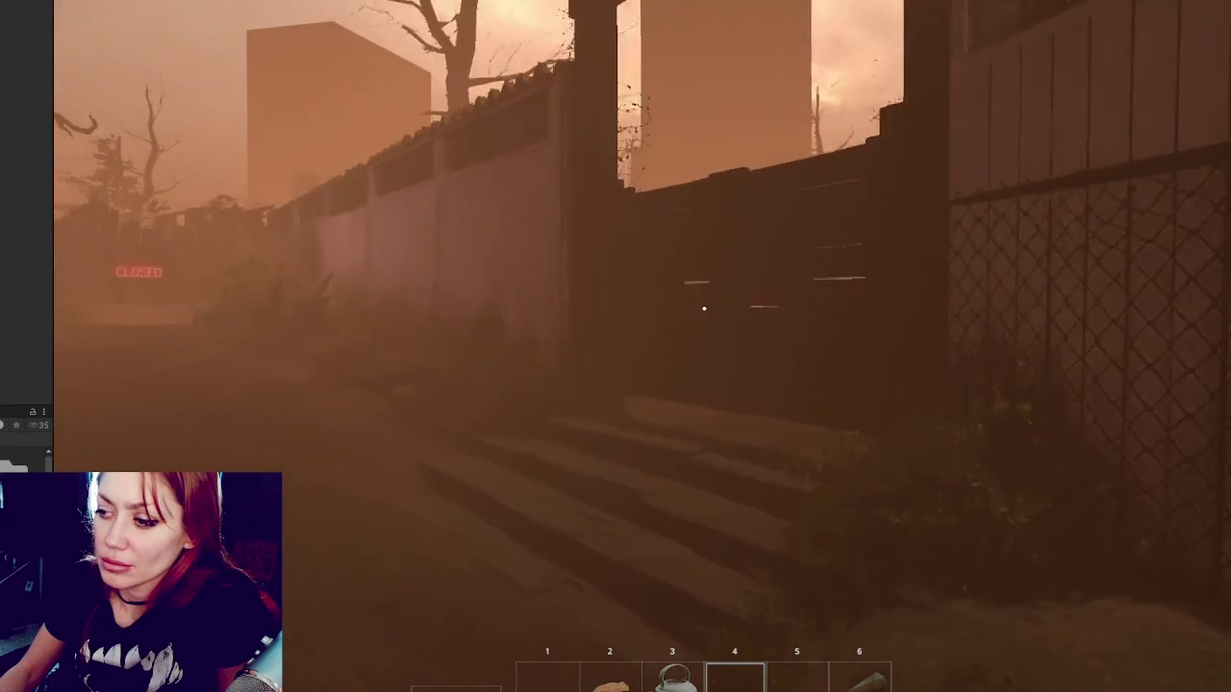
{"action": "key", "text": "w"}
{"action": "key", "text": "e"}
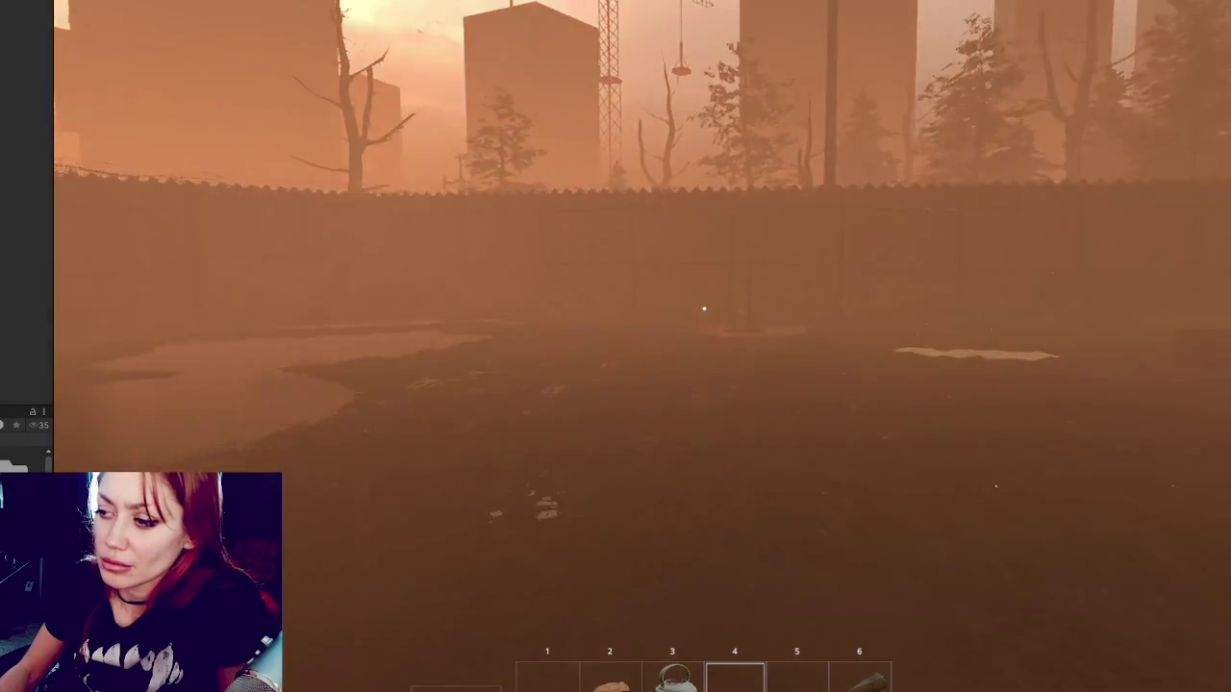
{"action": "key", "text": "w"}
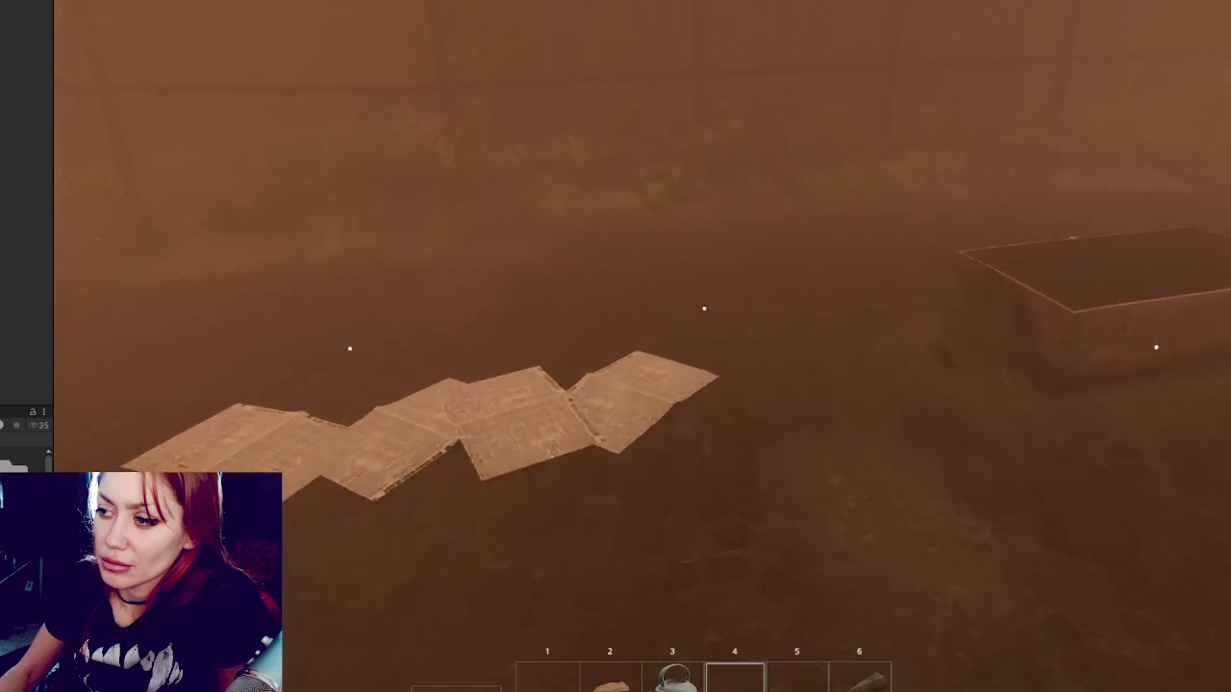
{"action": "key", "text": "w"}
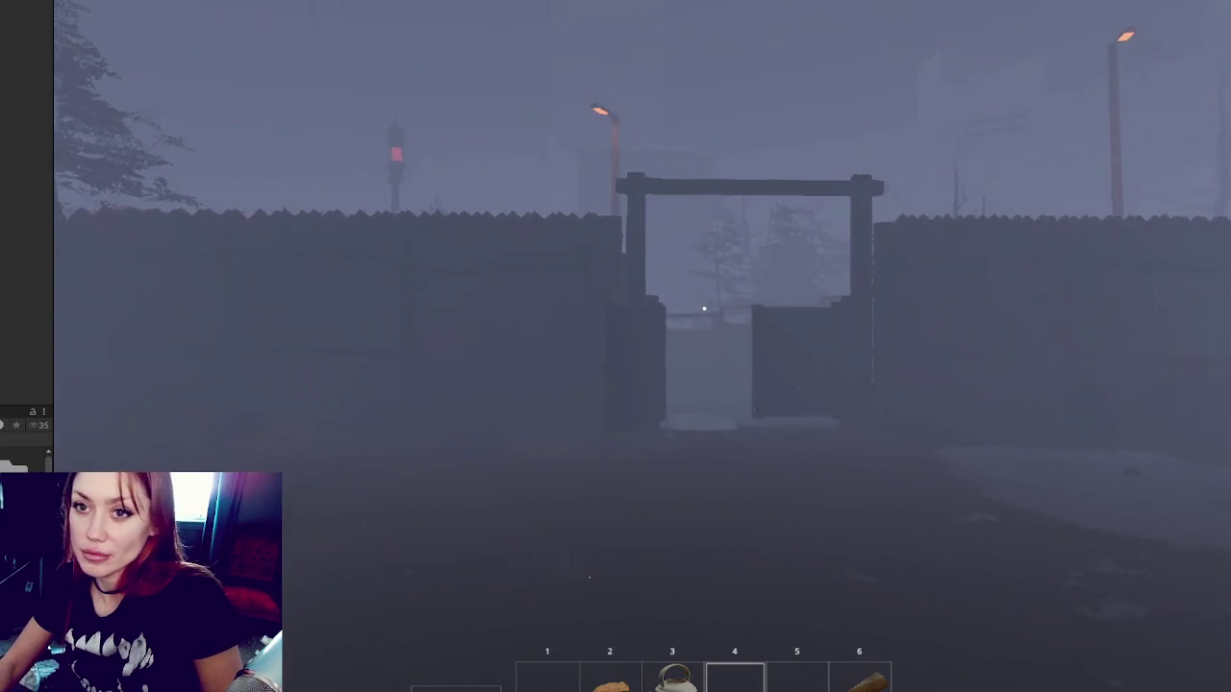
Check the Sleep, Nutrition and Life stats, then walk to the fence and harvest the leafy plant.
{"action": "key", "text": "Tab"}
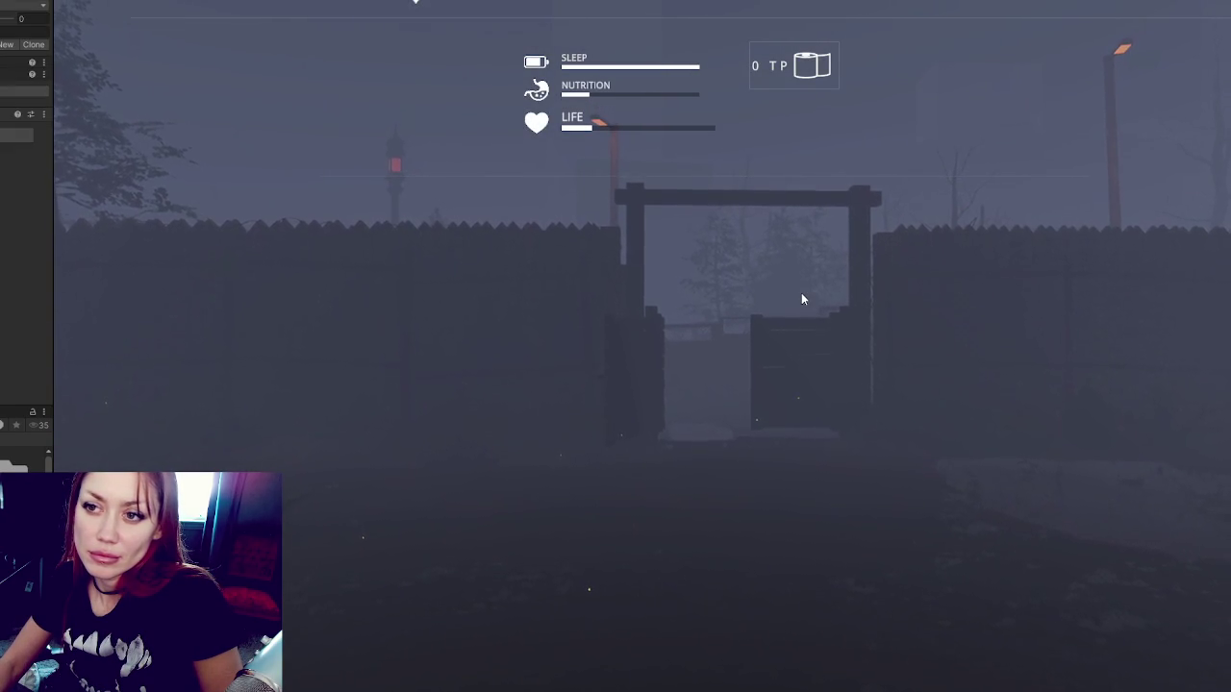
{"action": "key", "text": "Tab"}
{"action": "key", "text": "w"}
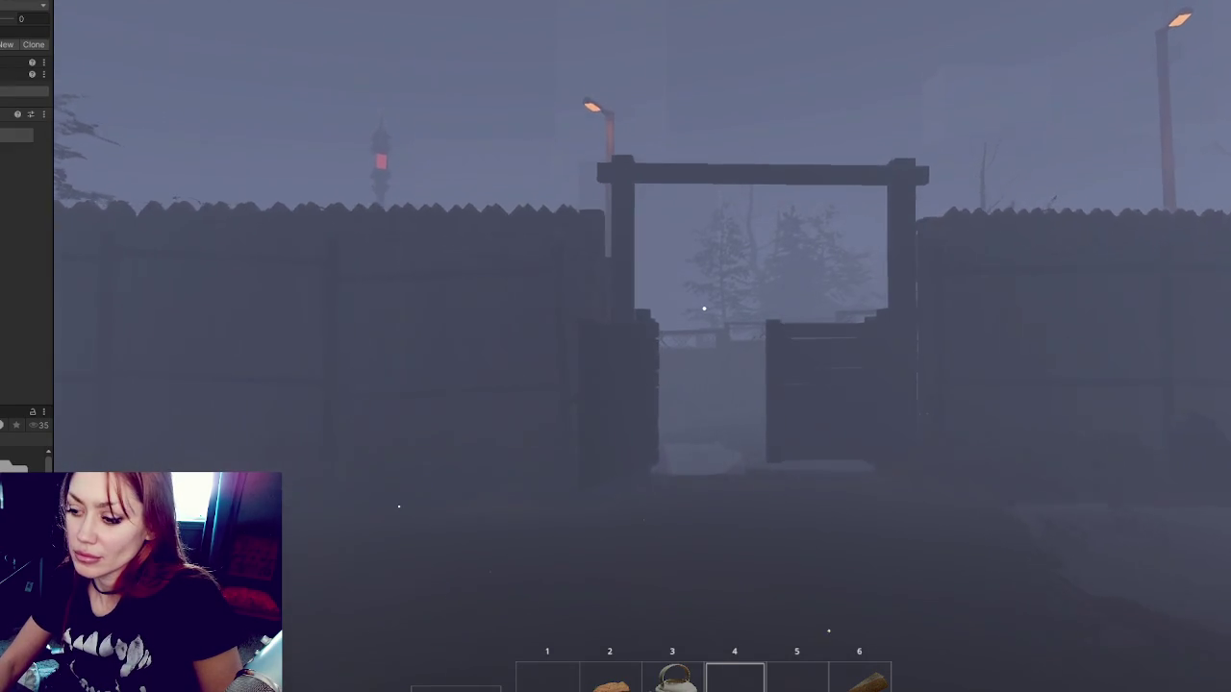
{"action": "key", "text": "w"}
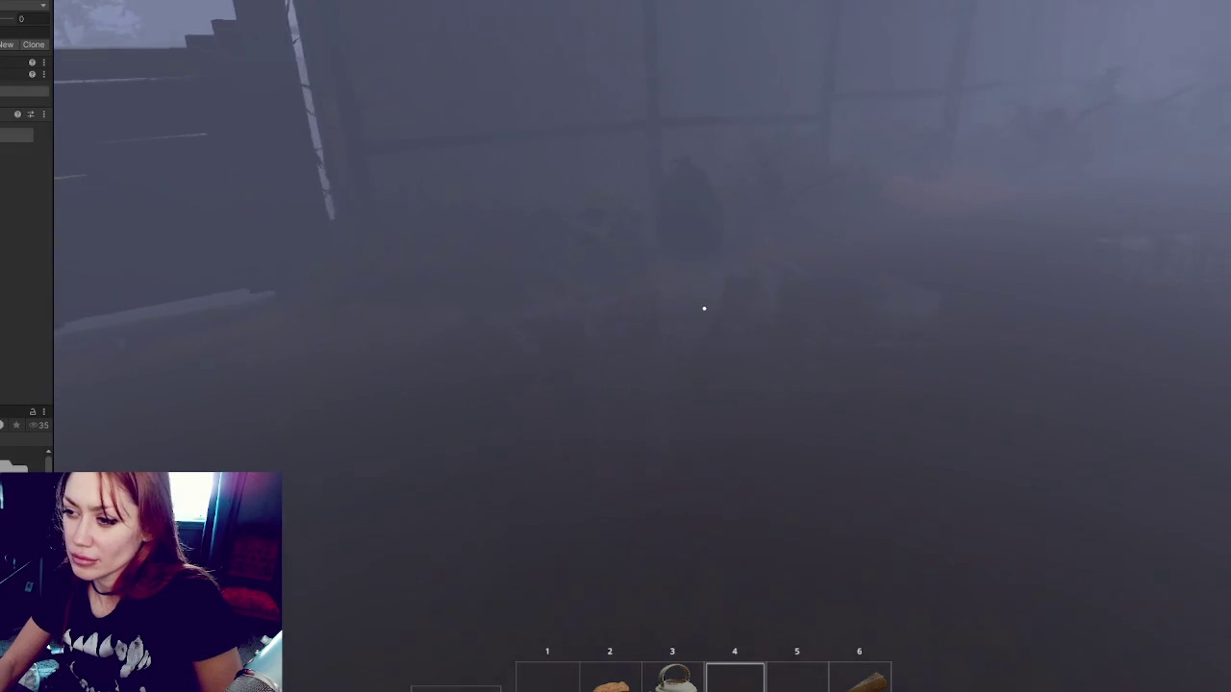
{"action": "key", "text": "w"}
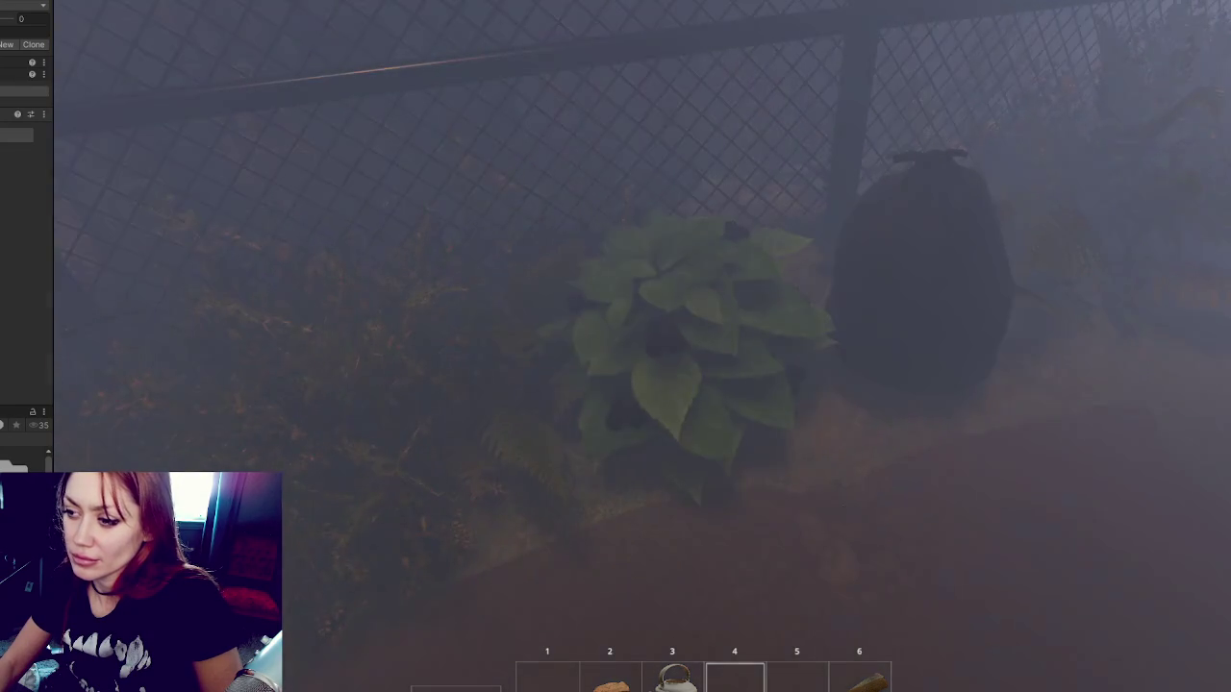
{"action": "key", "text": "e"}
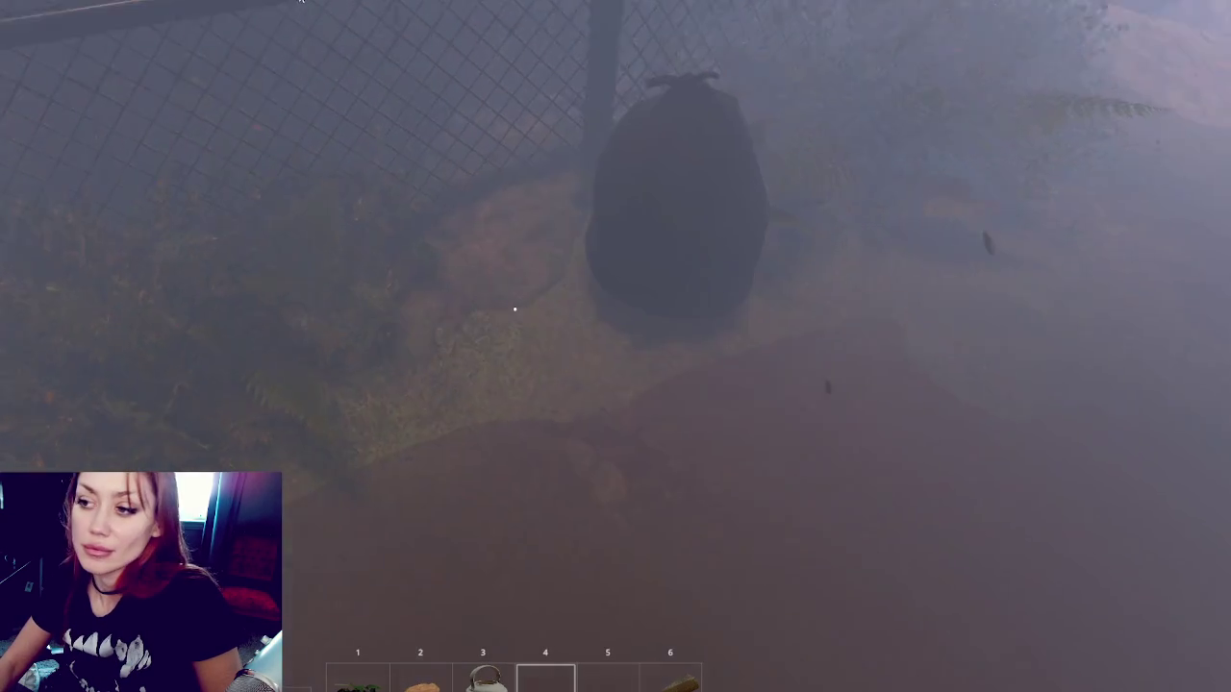
Search the dark sack and take the empty jar.
{"action": "key", "text": "w"}
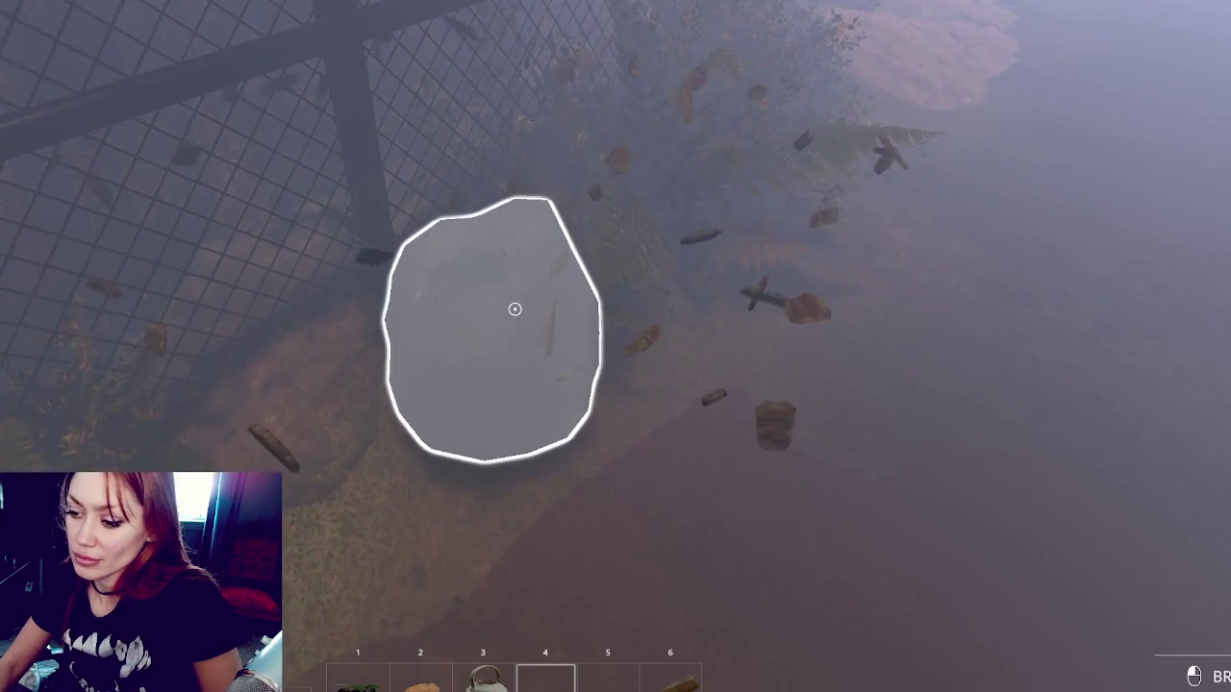
{"action": "key", "text": "e"}
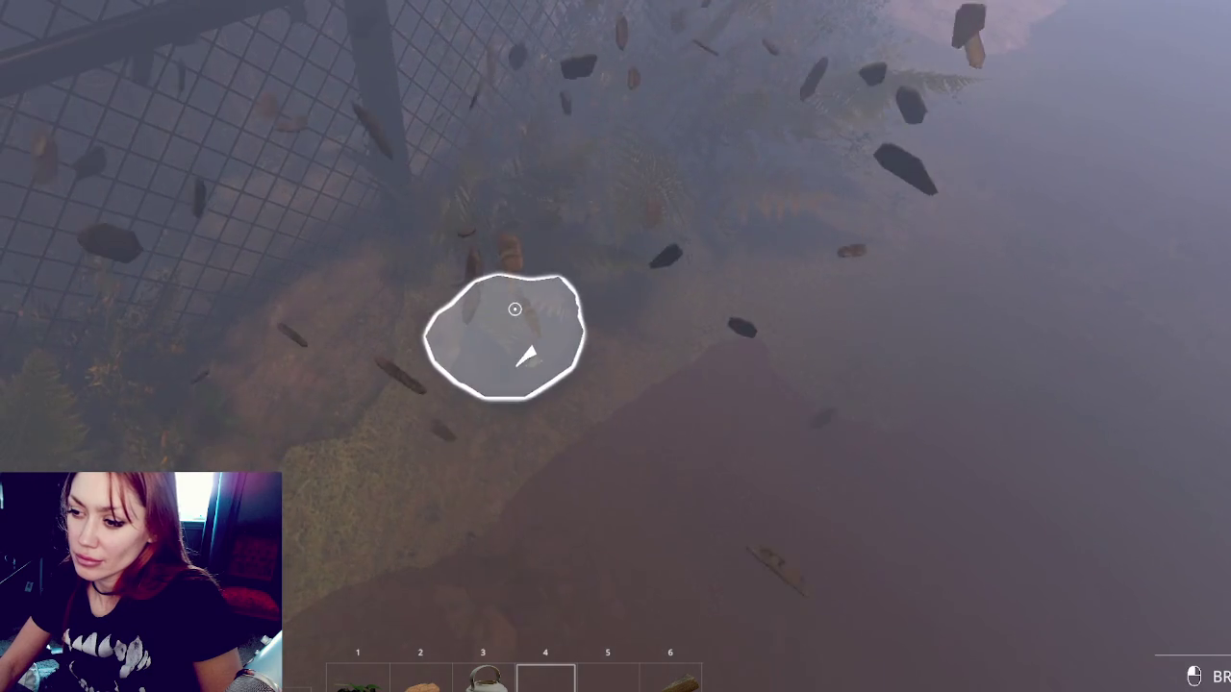
{"action": "key", "text": "e"}
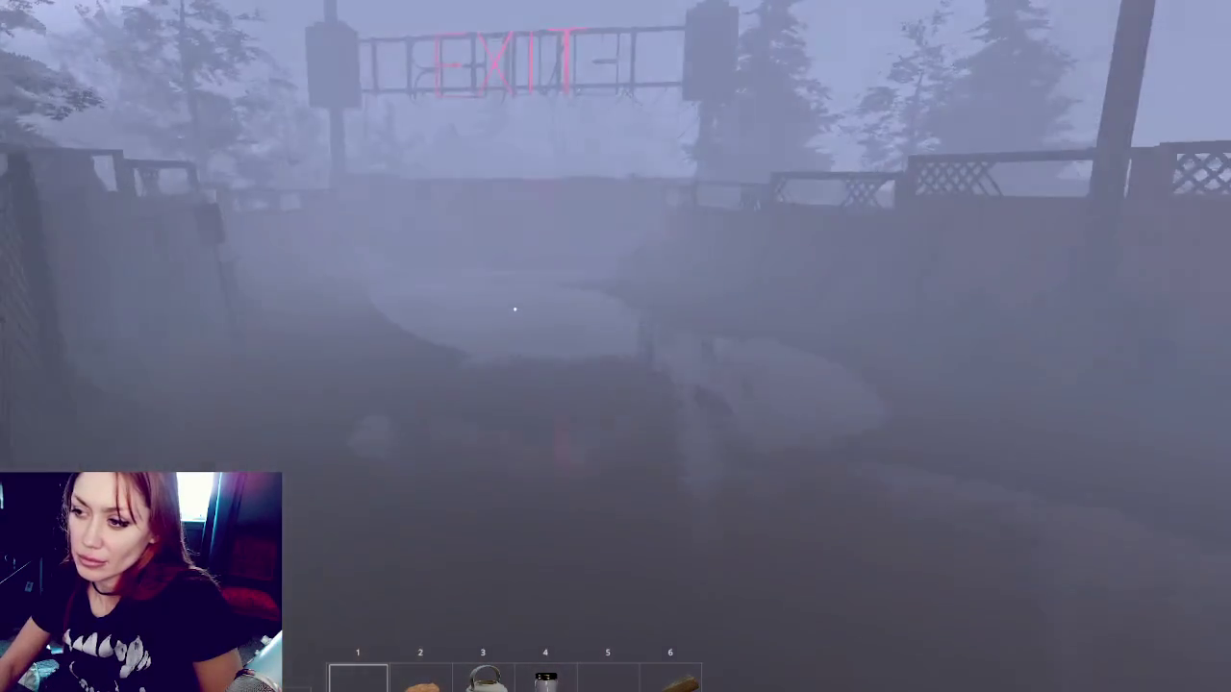
Cross the clearing and leave through the EXIT sign gate.
{"action": "key", "text": "w"}
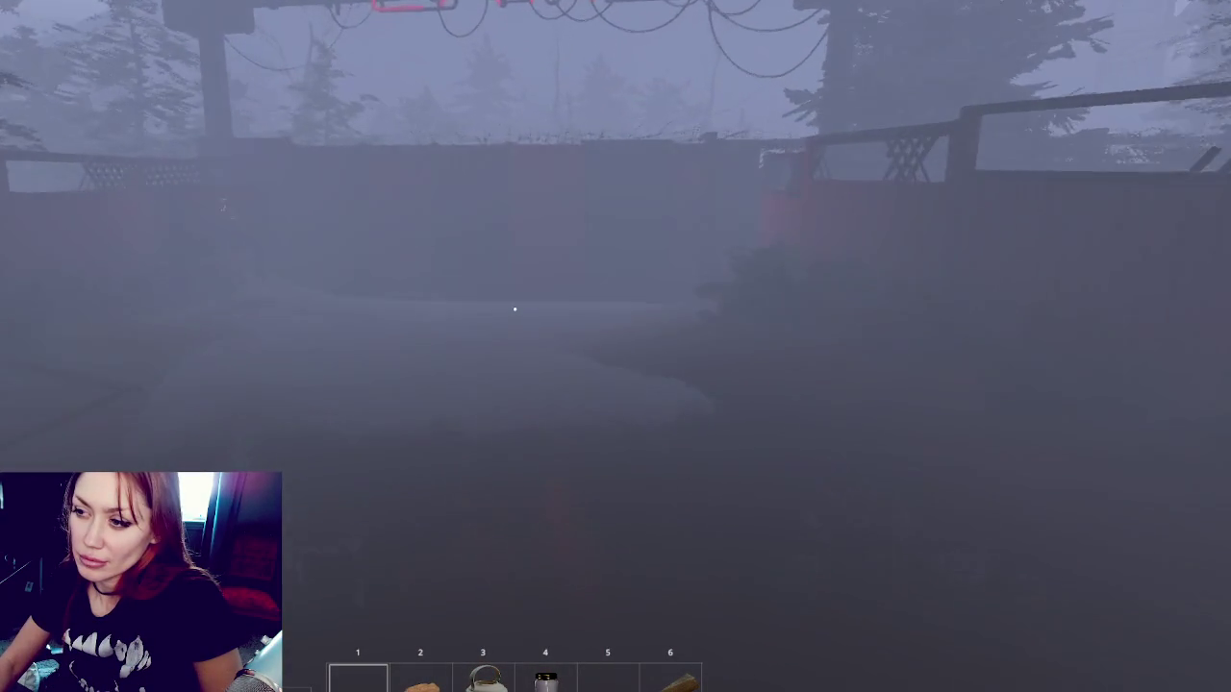
{"action": "key", "text": "w"}
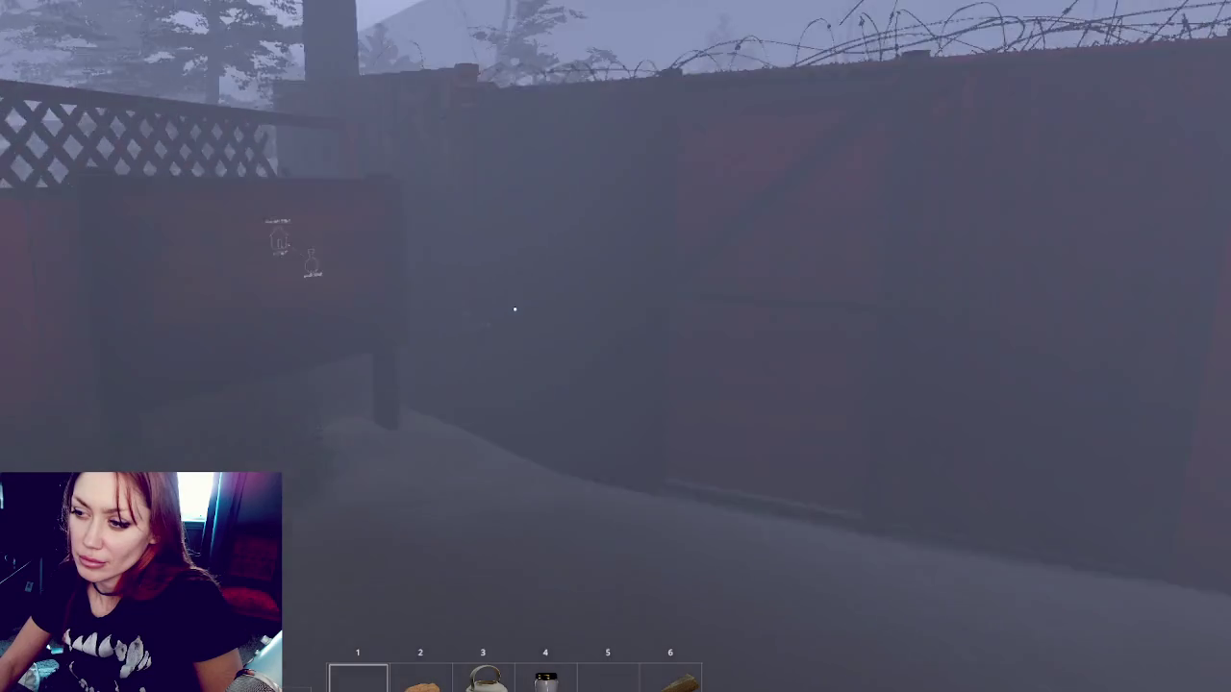
{"action": "key", "text": "e"}
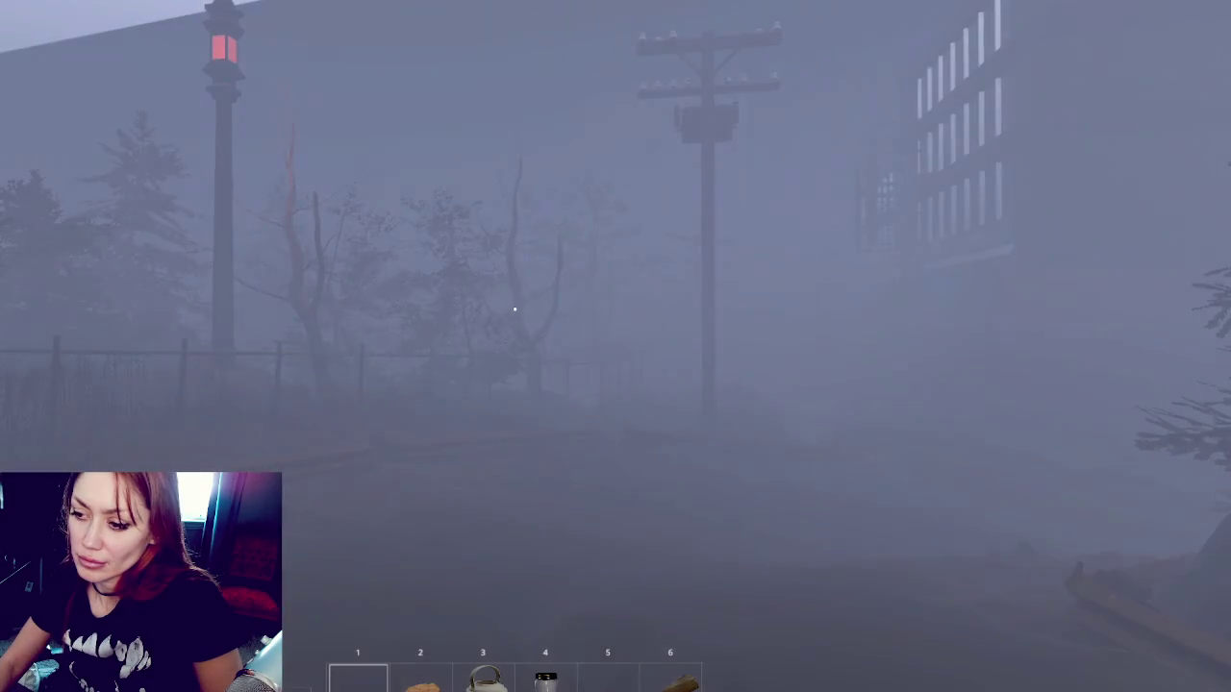
Walk down the foggy street, along the stone path and down the steps toward the signal pole.
{"action": "key", "text": "w"}
{"action": "key", "text": "w"}
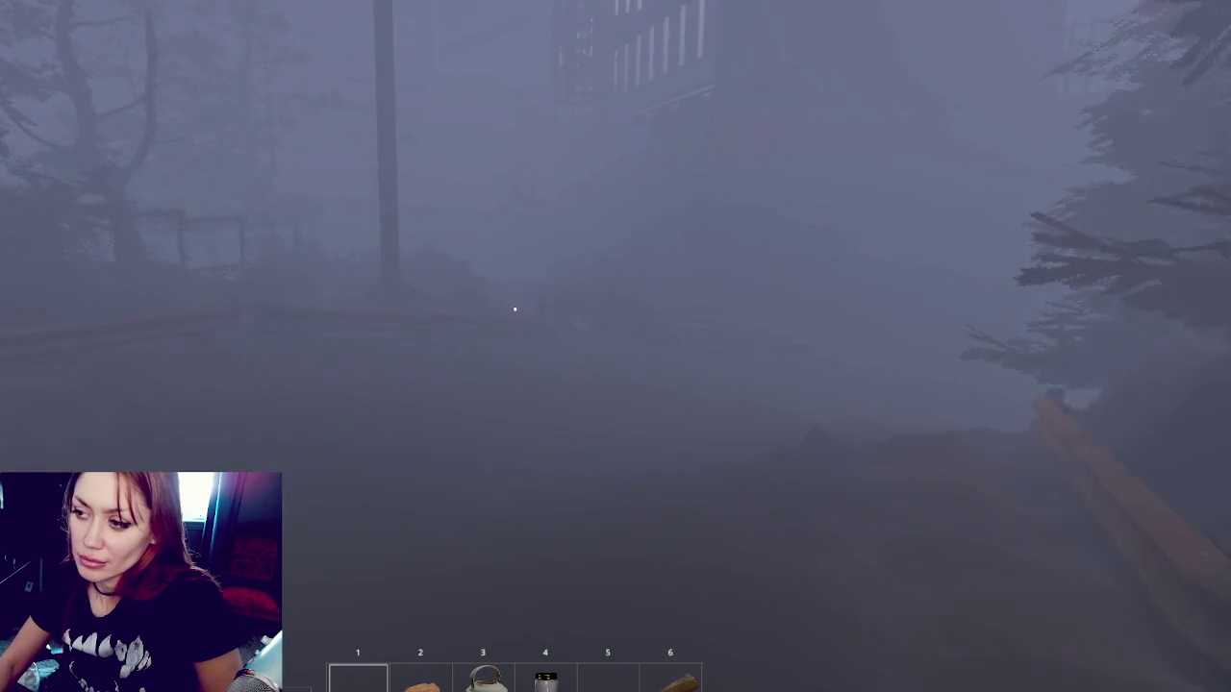
{"action": "key", "text": "w"}
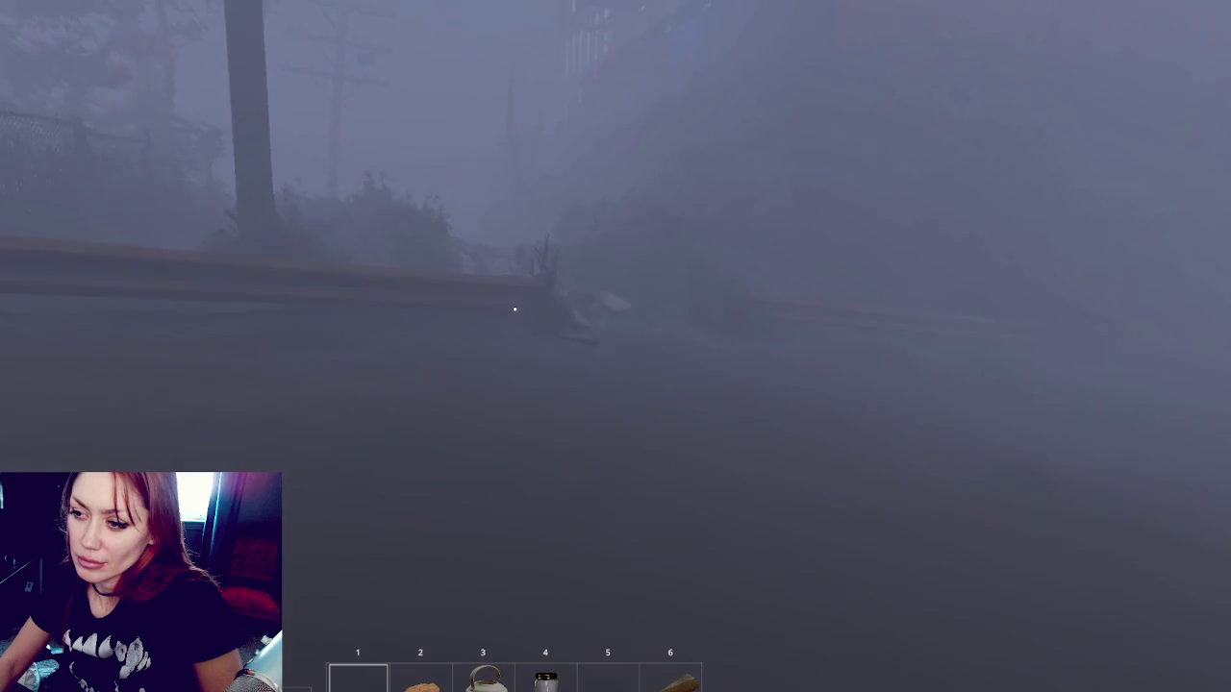
{"action": "key", "text": "w"}
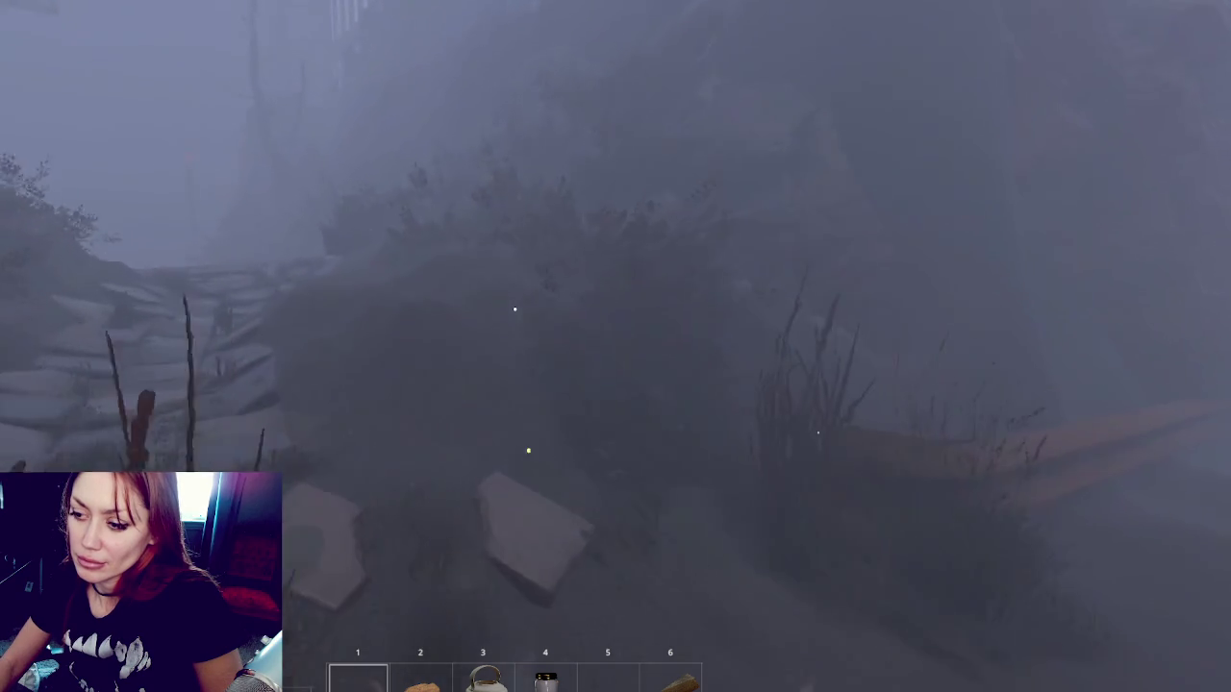
{"action": "key", "text": "w"}
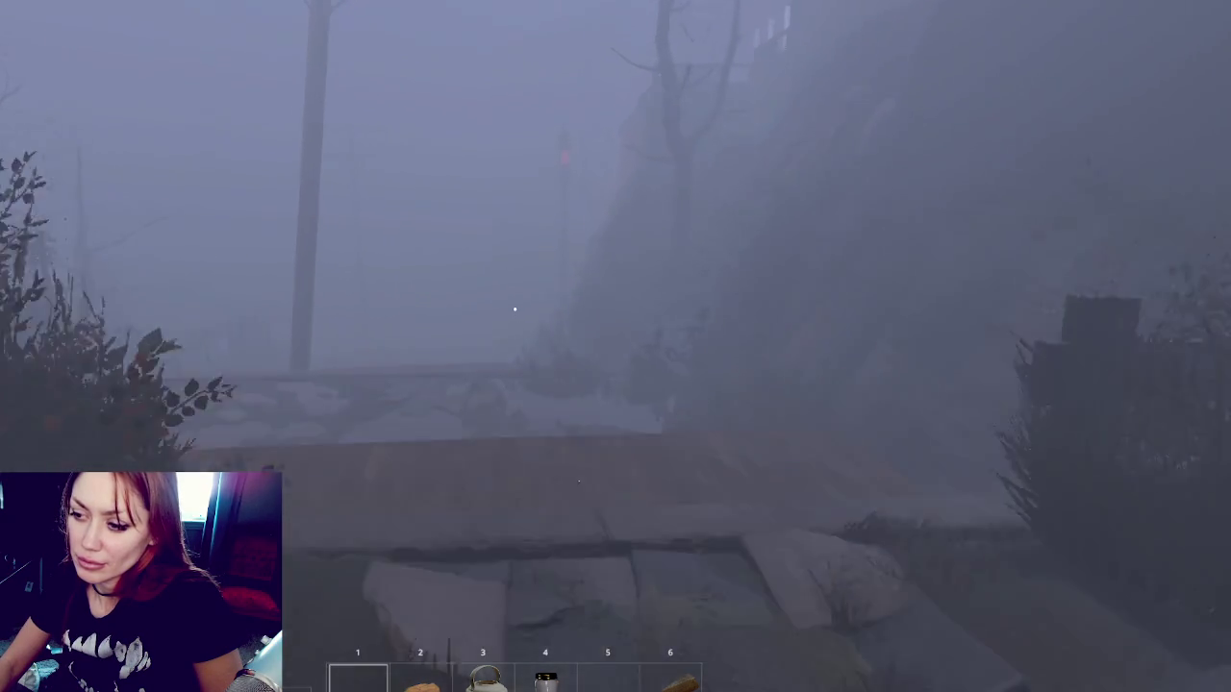
{"action": "key", "text": "w"}
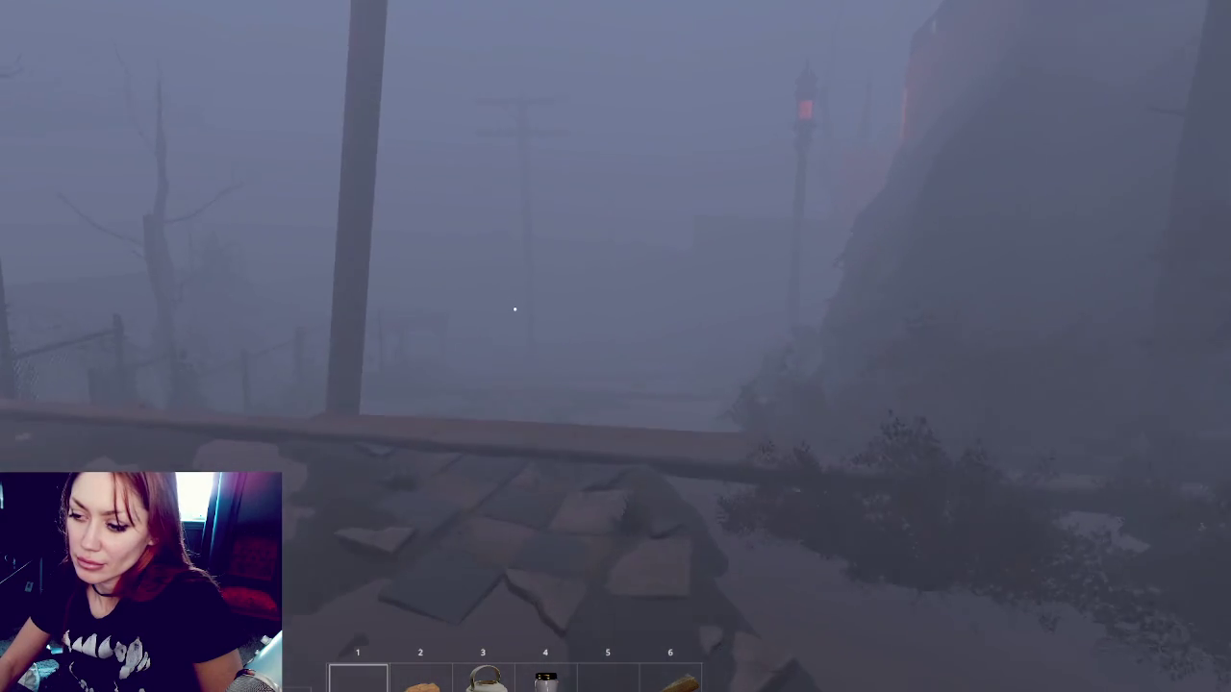
Follow the tiled path past the wooden structure and enter the building.
{"action": "key", "text": "w"}
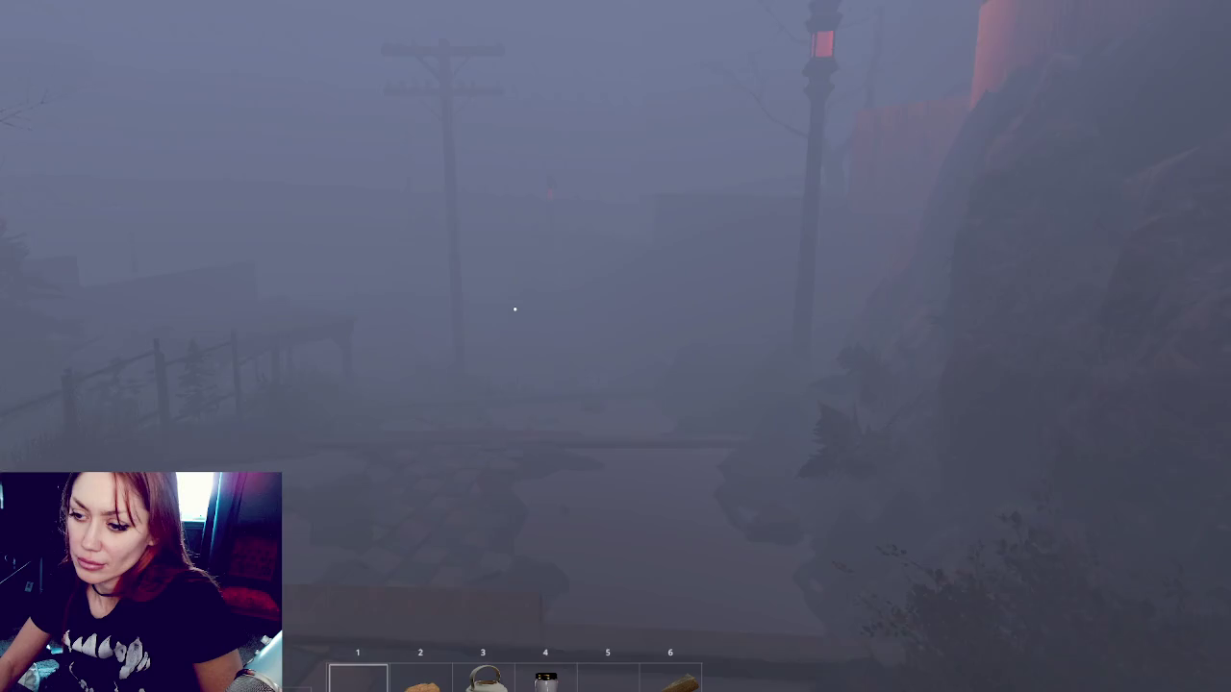
{"action": "key", "text": "w"}
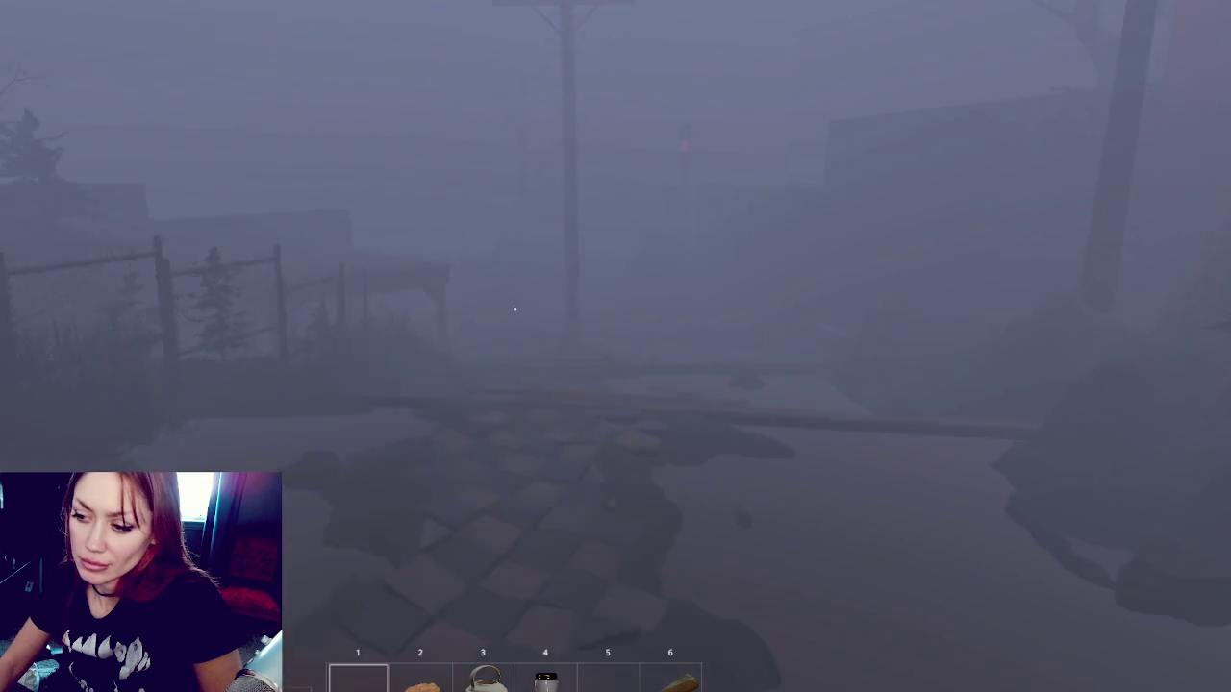
{"action": "key", "text": "w"}
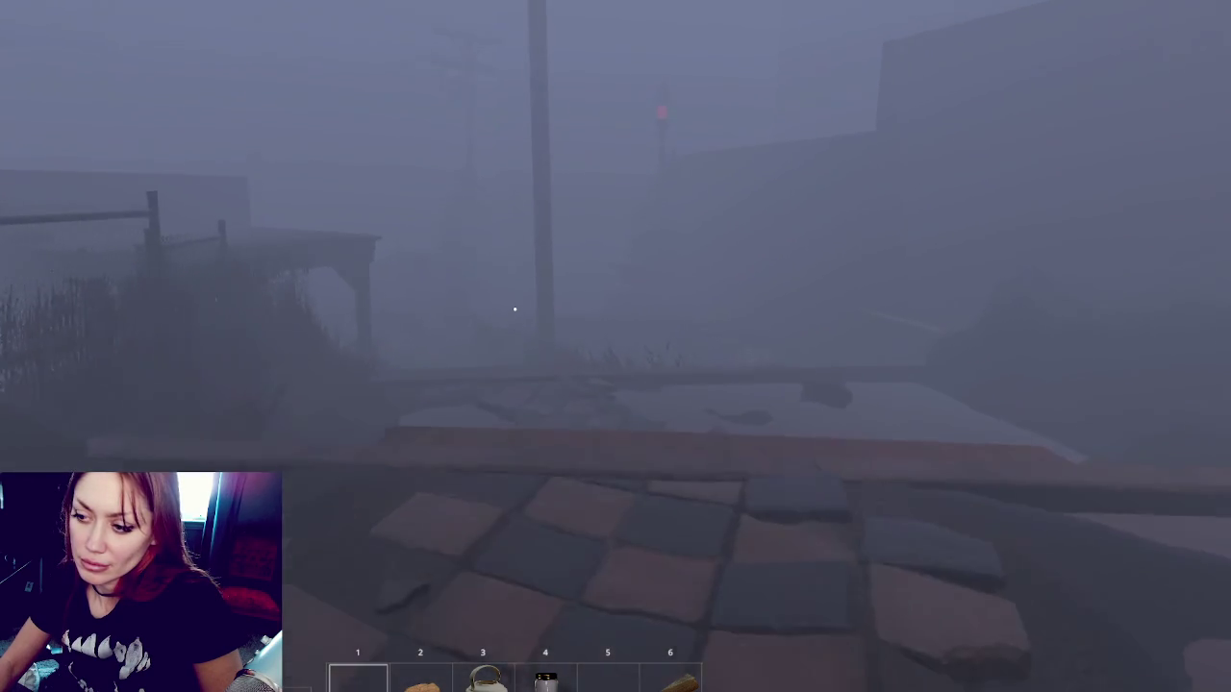
{"action": "key", "text": "w"}
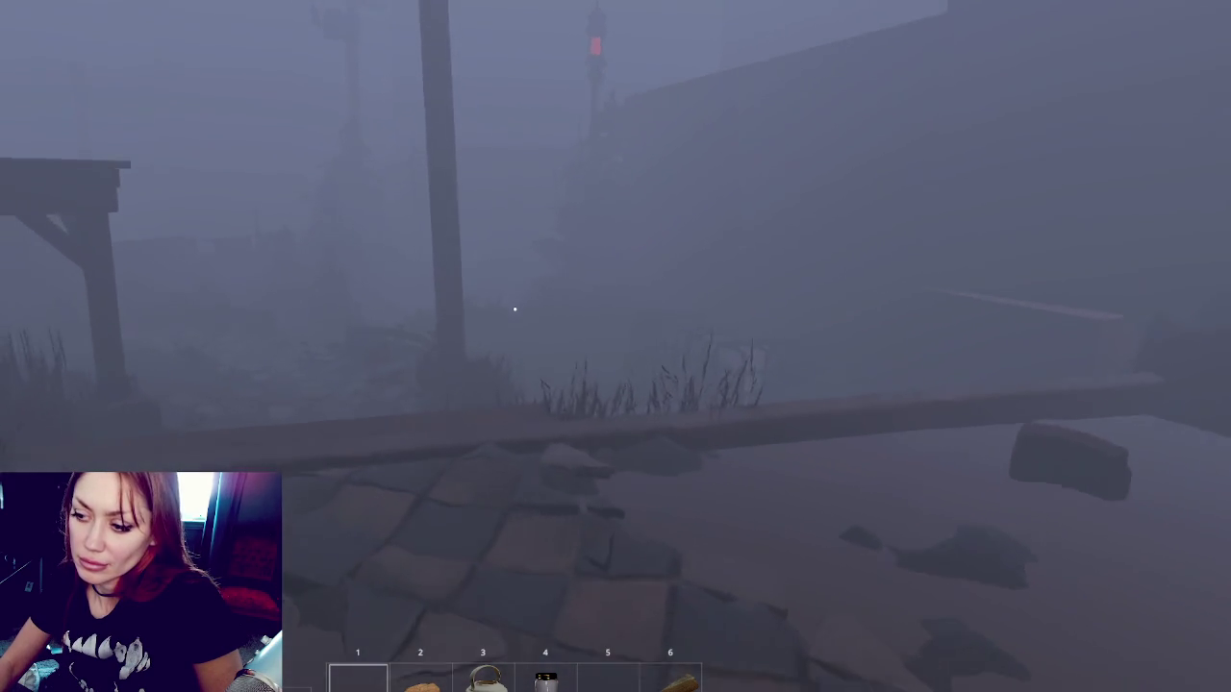
{"action": "key", "text": "w"}
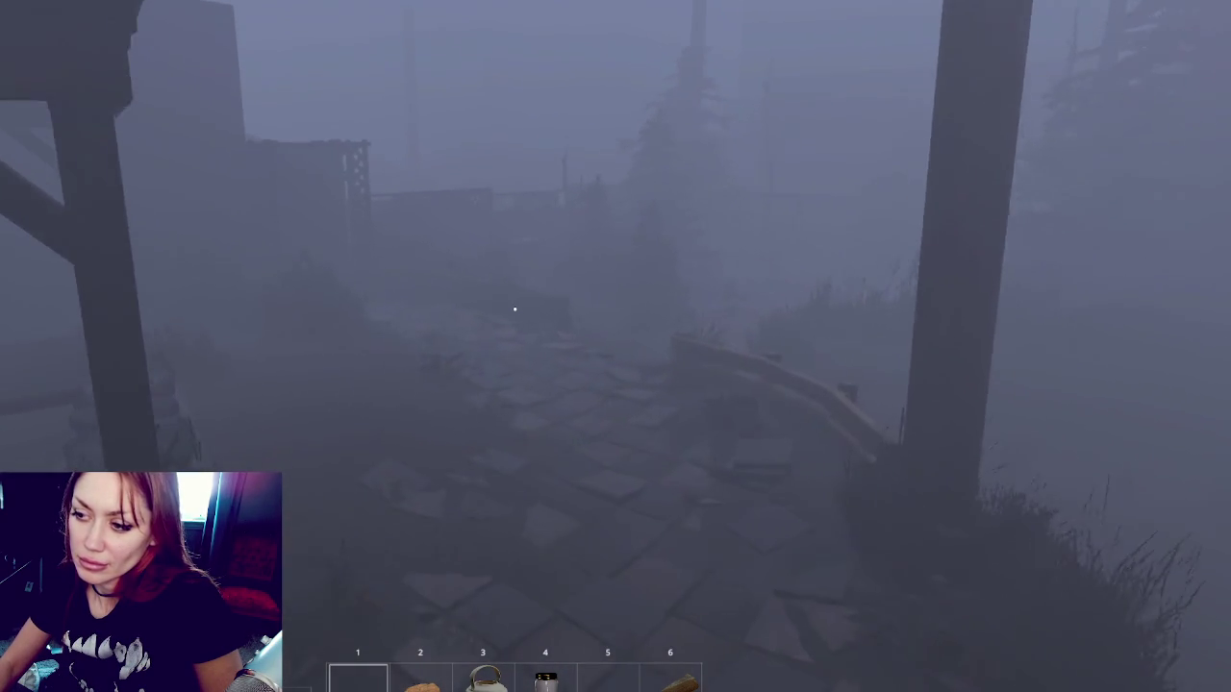
{"action": "key", "text": "w"}
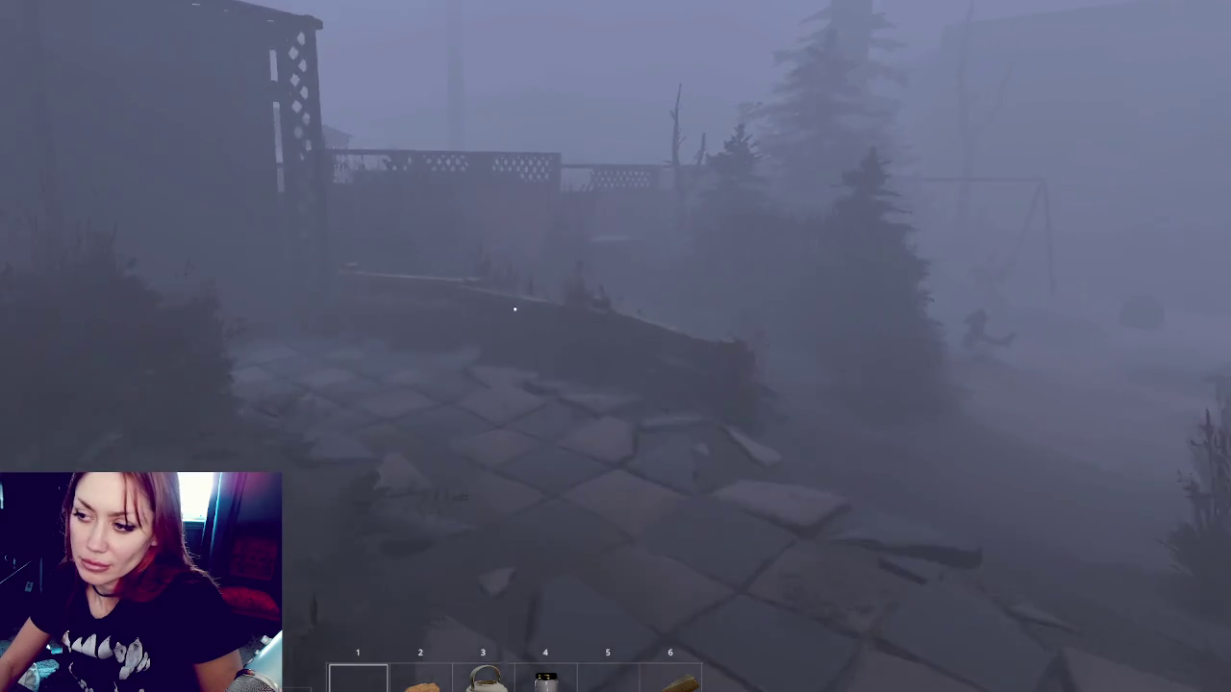
{"action": "key", "text": "e"}
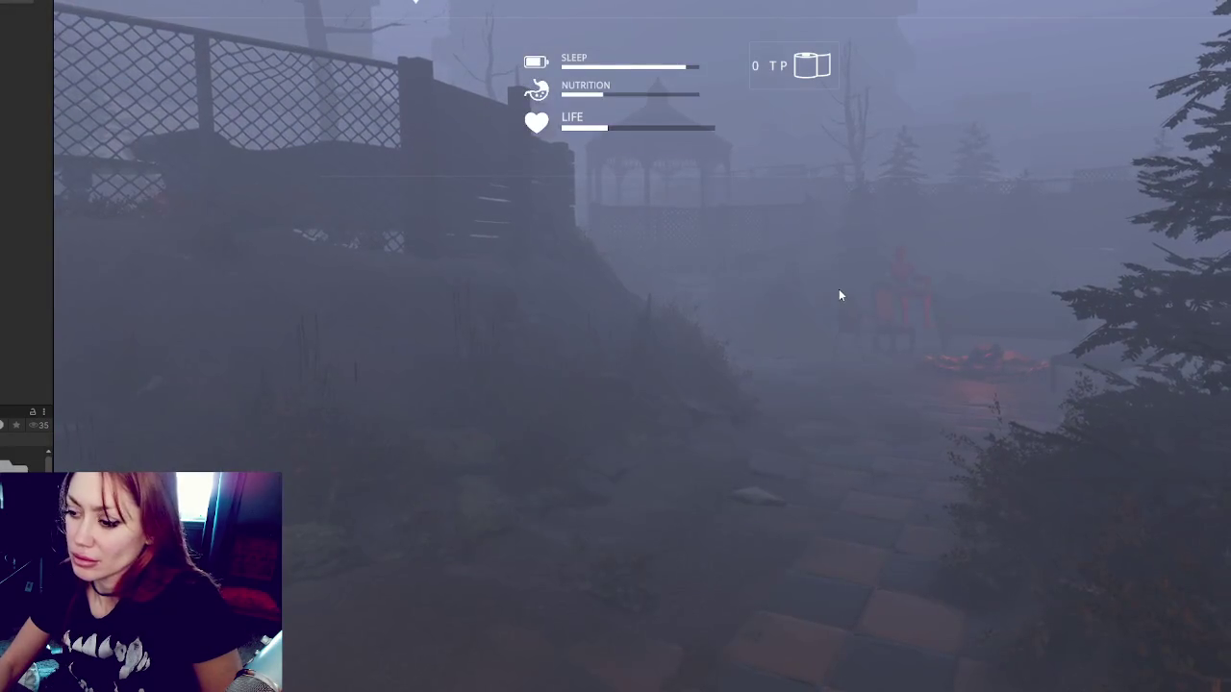
Walk to the gazebo, then on to the fenced seating area by the dead tree.
{"action": "key", "text": "w"}
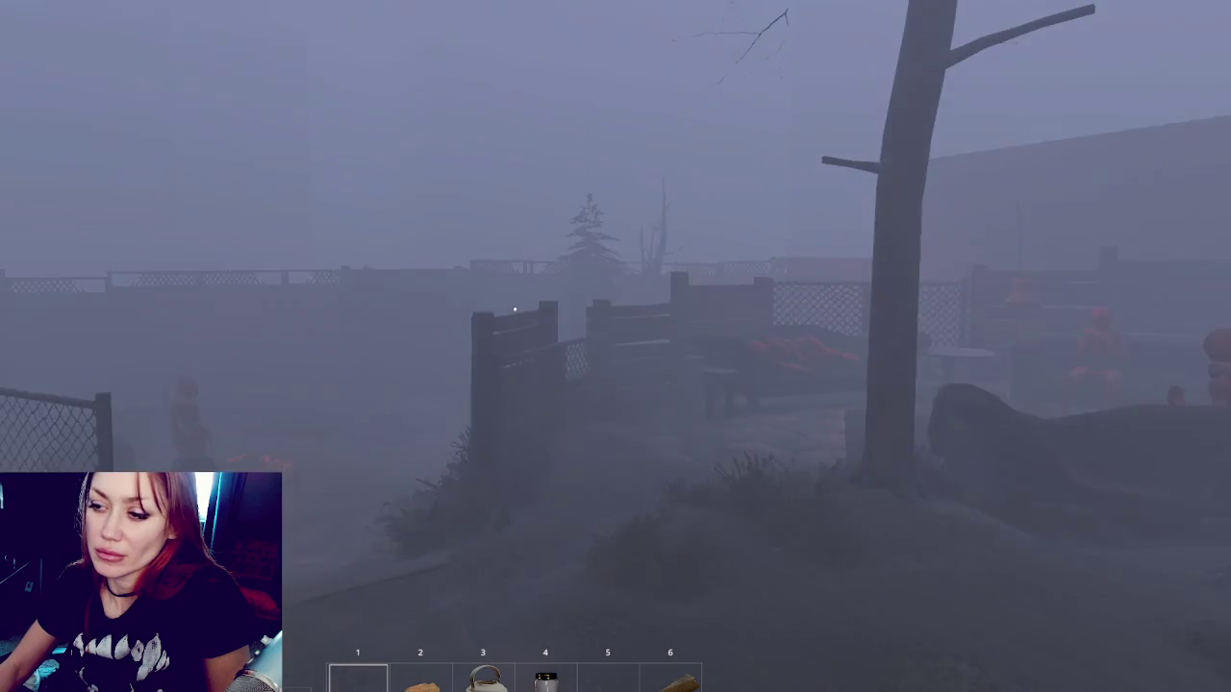
{"action": "key", "text": "w"}
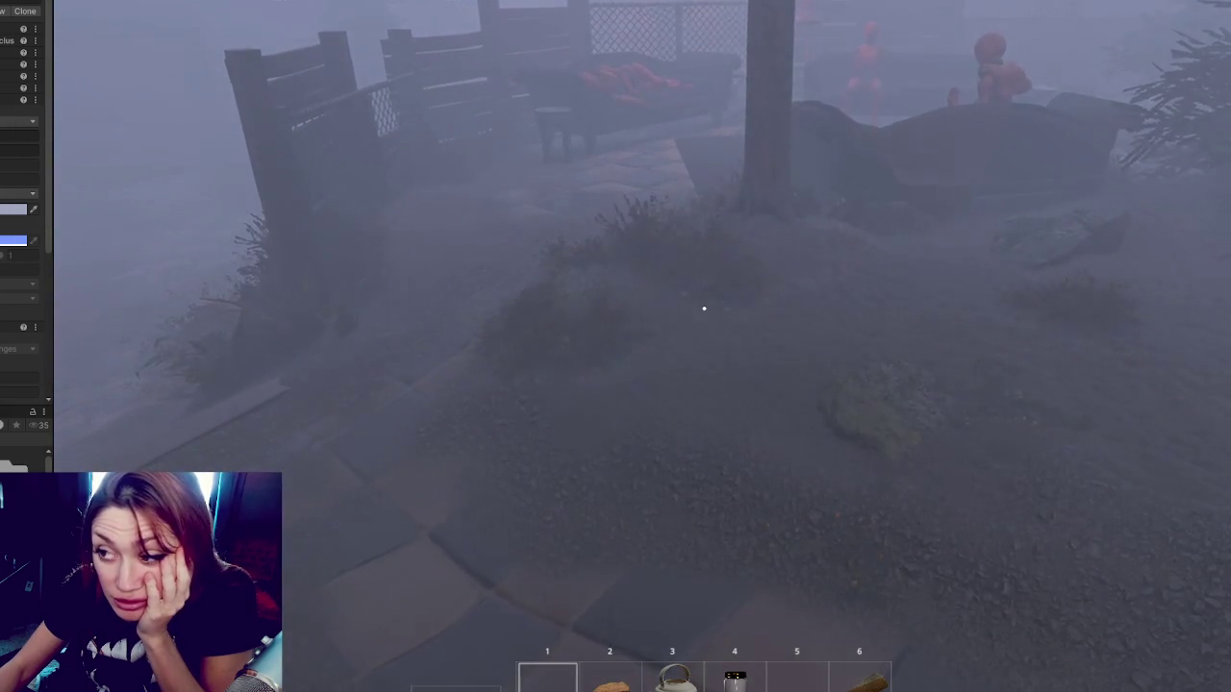
Take control of the Game view to look around the lightly fogged garden.
{"action": "mouse_move", "coordinate": [704, 309]}
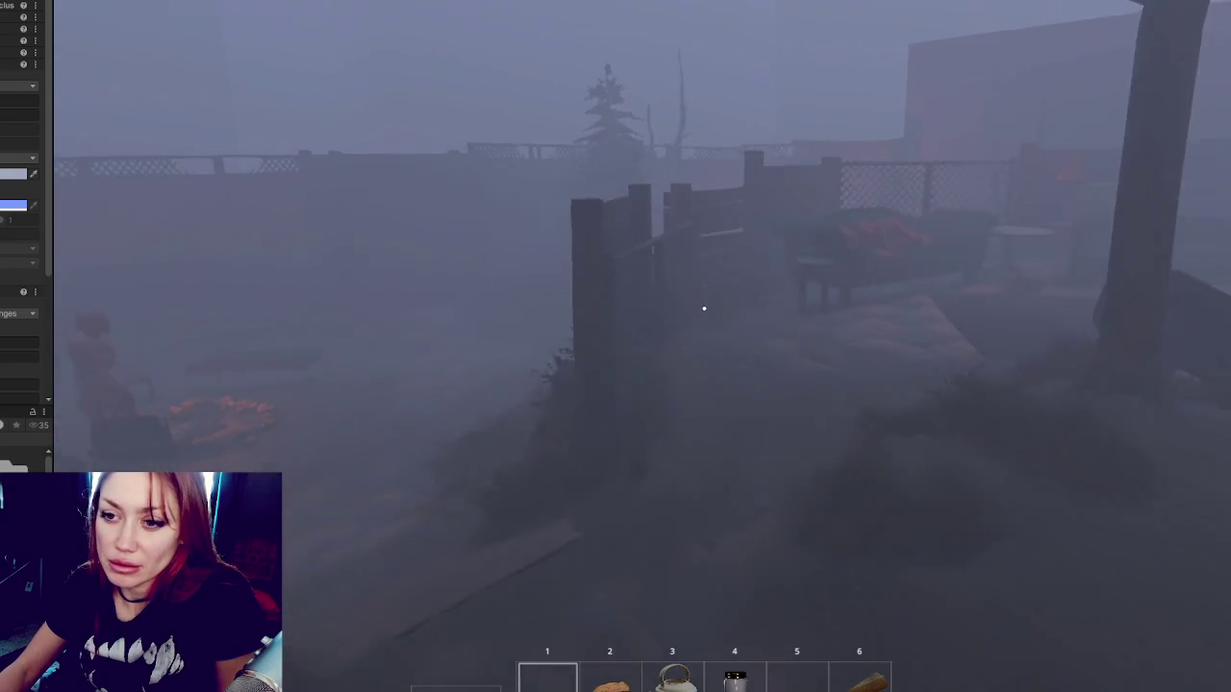
{"action": "left_click", "coordinate": [61, 180]}
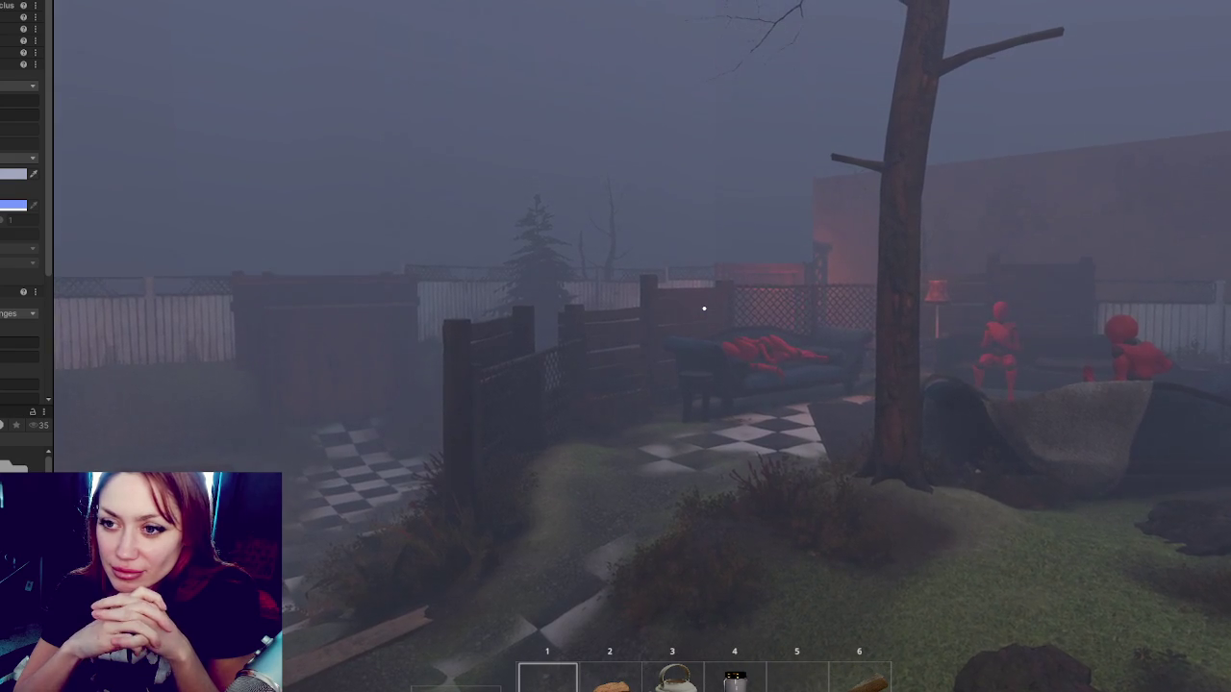
Show and then hide the player's stats overlay in the fog-free night garden.
{"action": "key", "text": "Tab"}
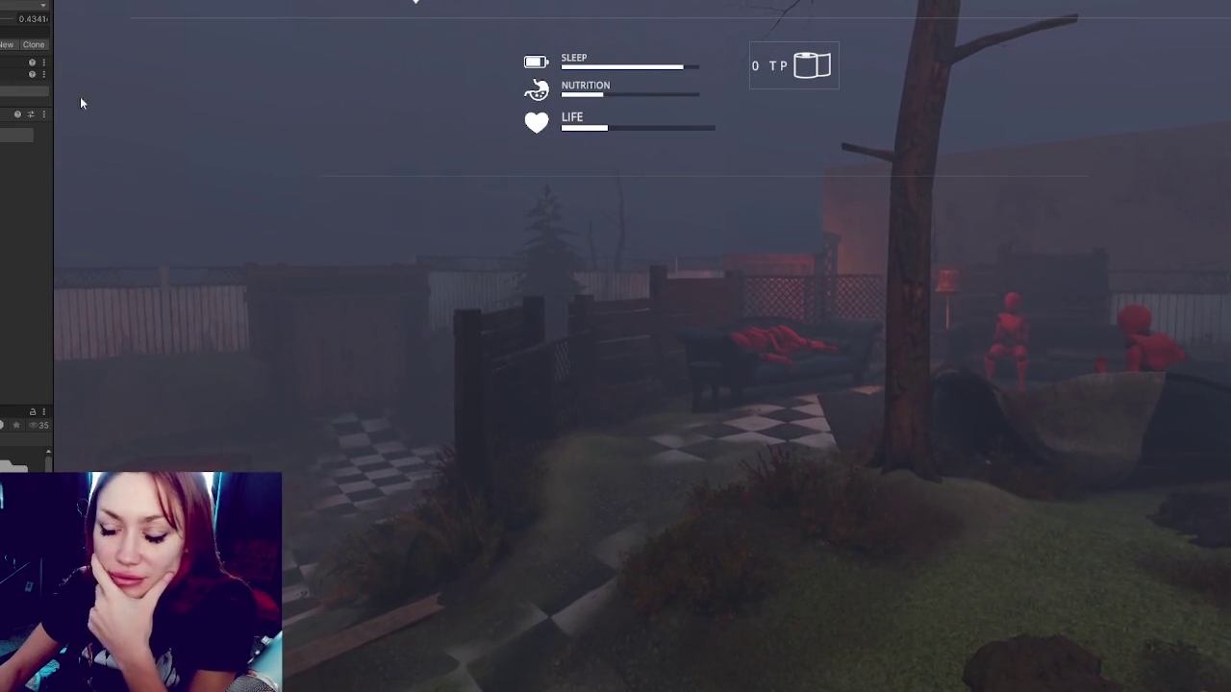
{"action": "key", "text": "Tab"}
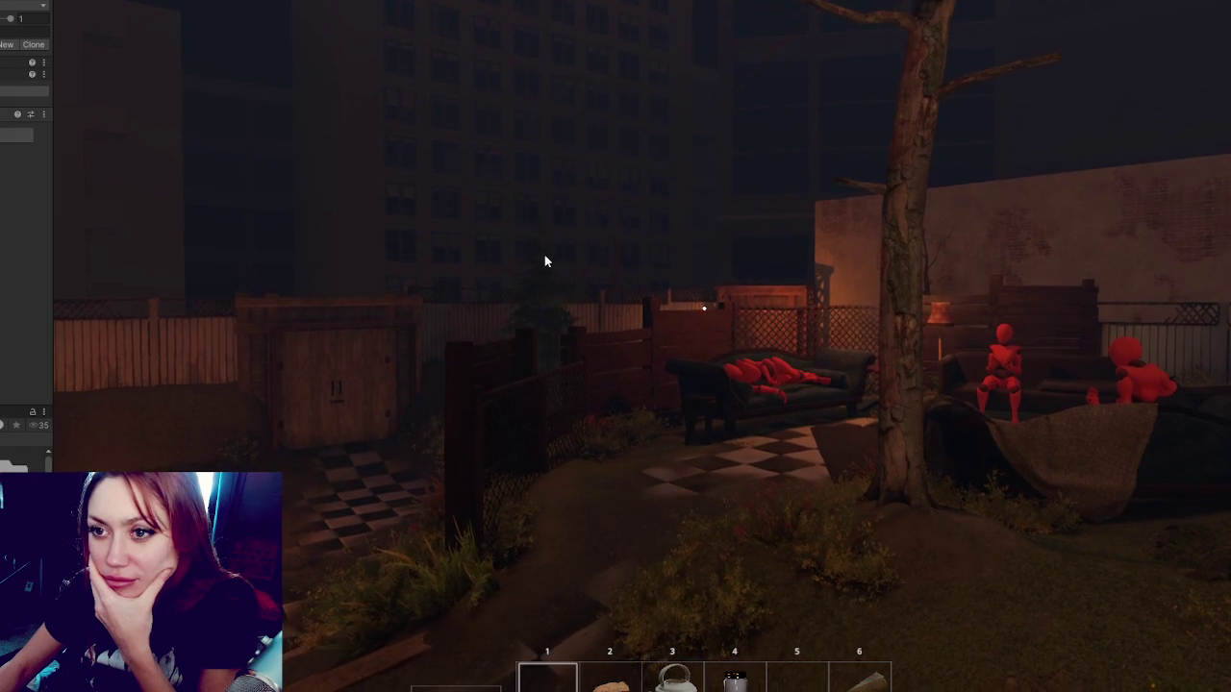
{"action": "mouse_move", "coordinate": [413, 2]}
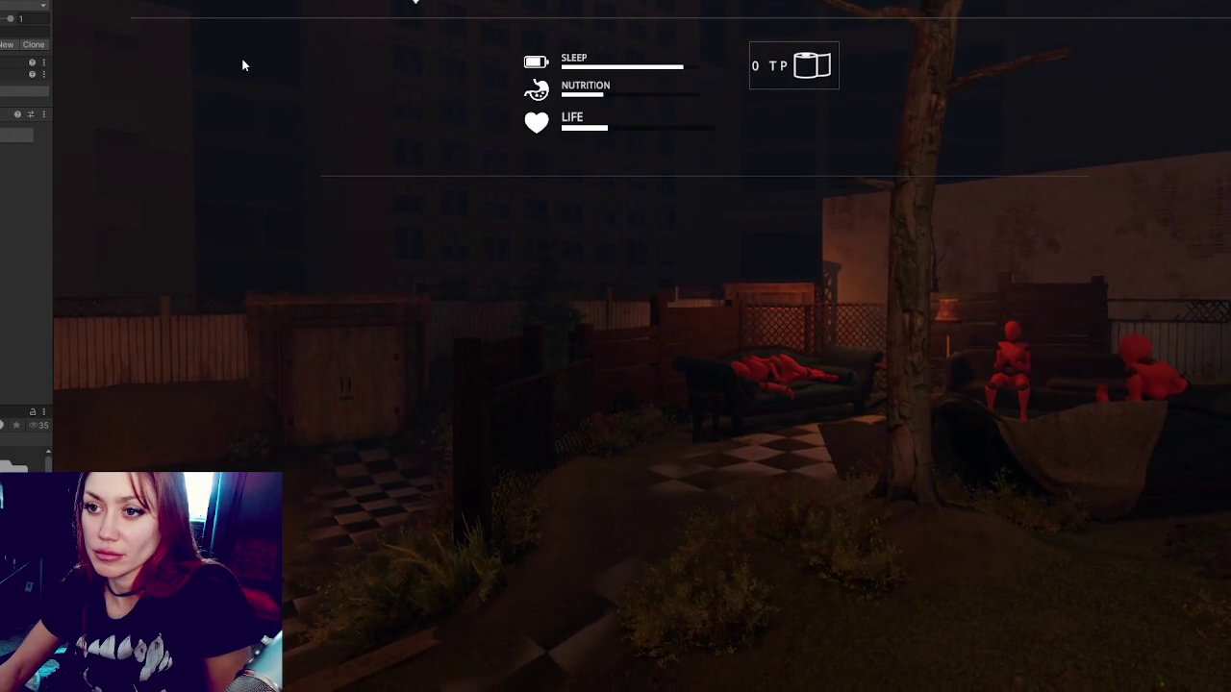
Try fog values 0.06, 0.12 and 1 in the Inspector, ending on 0 for full fog.
{"action": "double_click", "coordinate": [19, 18]}
{"action": "type", "text": "0"}
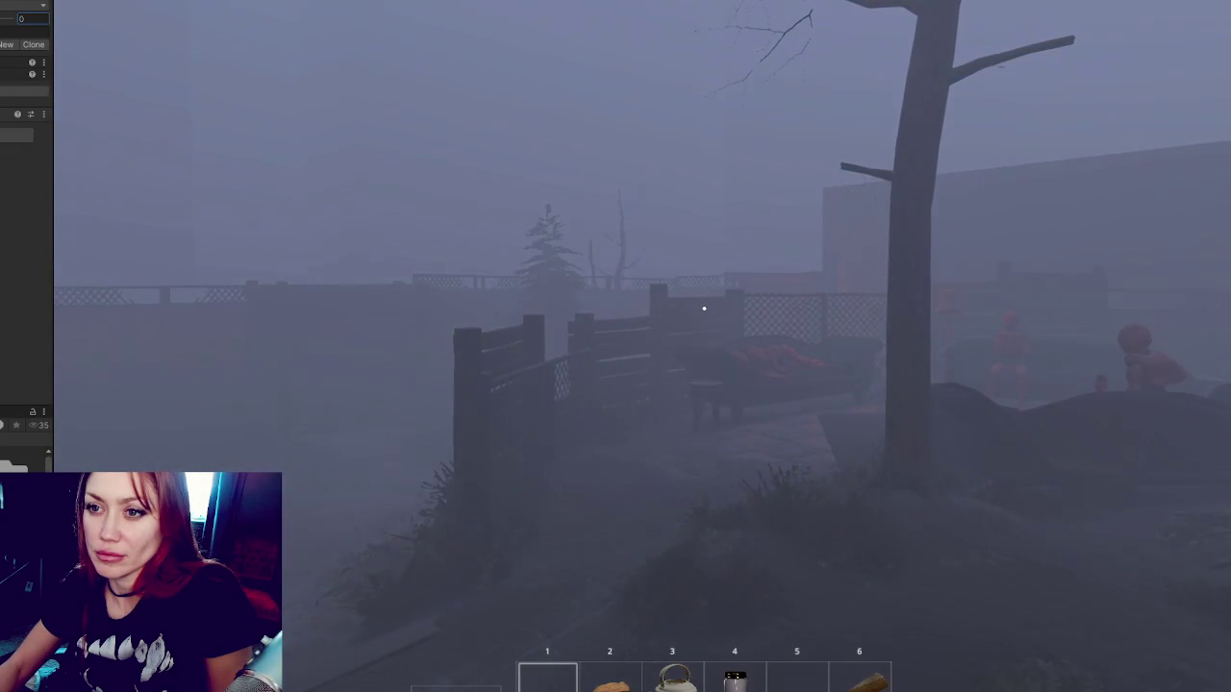
{"action": "type", "text": ".06"}
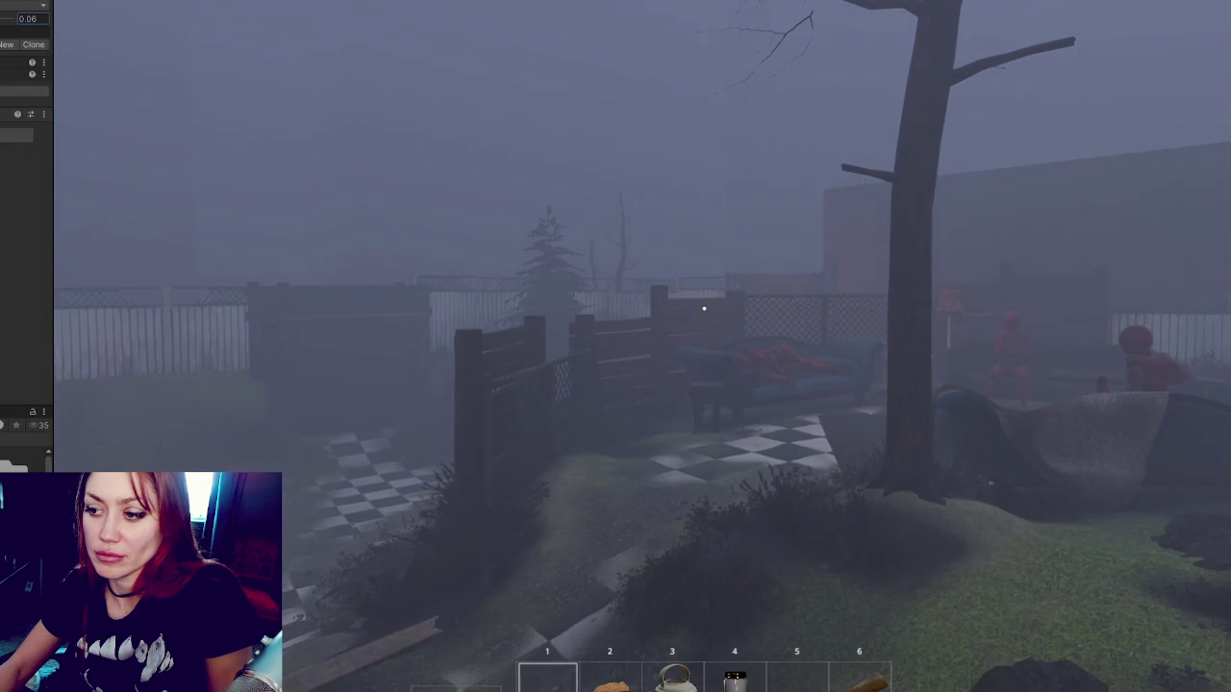
{"action": "key", "text": "BackSpace"}
{"action": "key", "text": "BackSpace"}
{"action": "key", "text": "BackSpace"}
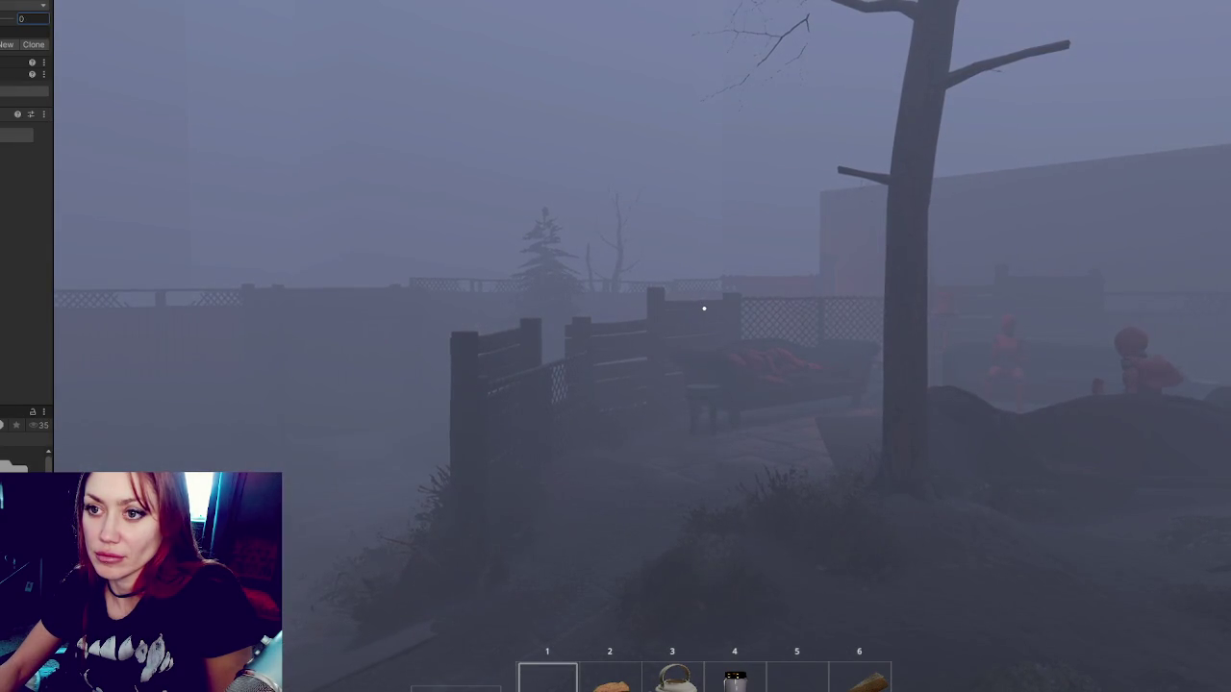
{"action": "type", "text": ".06"}
{"action": "key", "text": "BackSpace"}
{"action": "key", "text": "BackSpace"}
{"action": "key", "text": "BackSpace"}
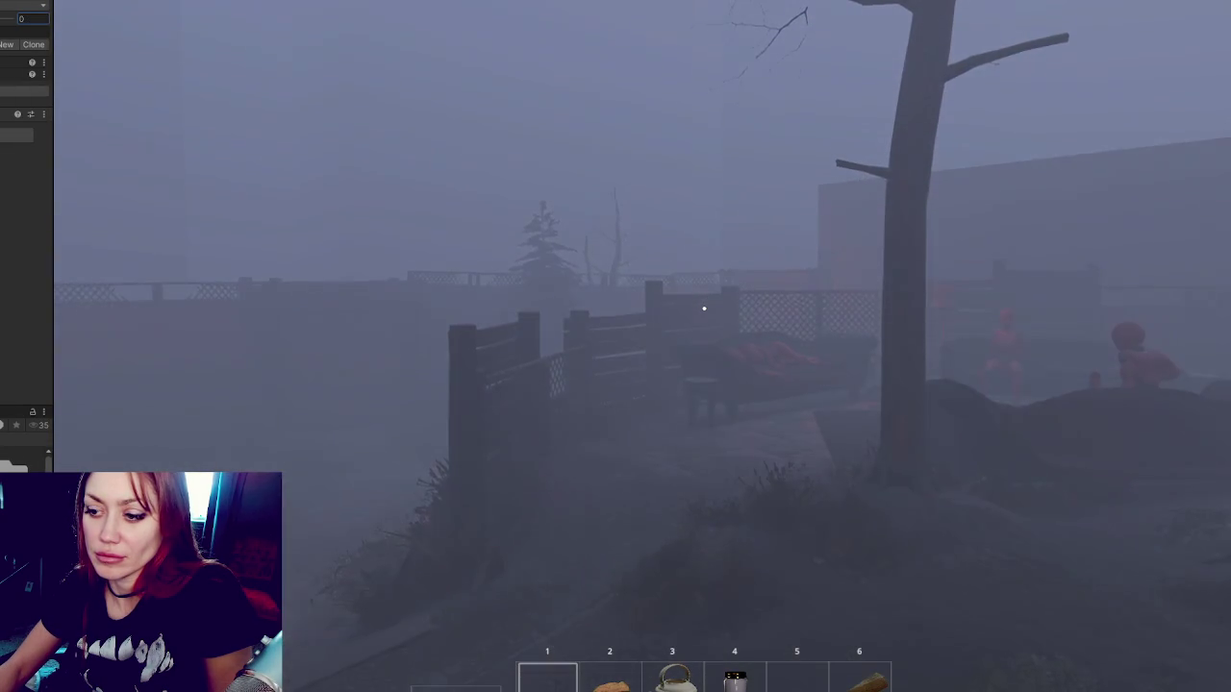
{"action": "type", "text": ".12"}
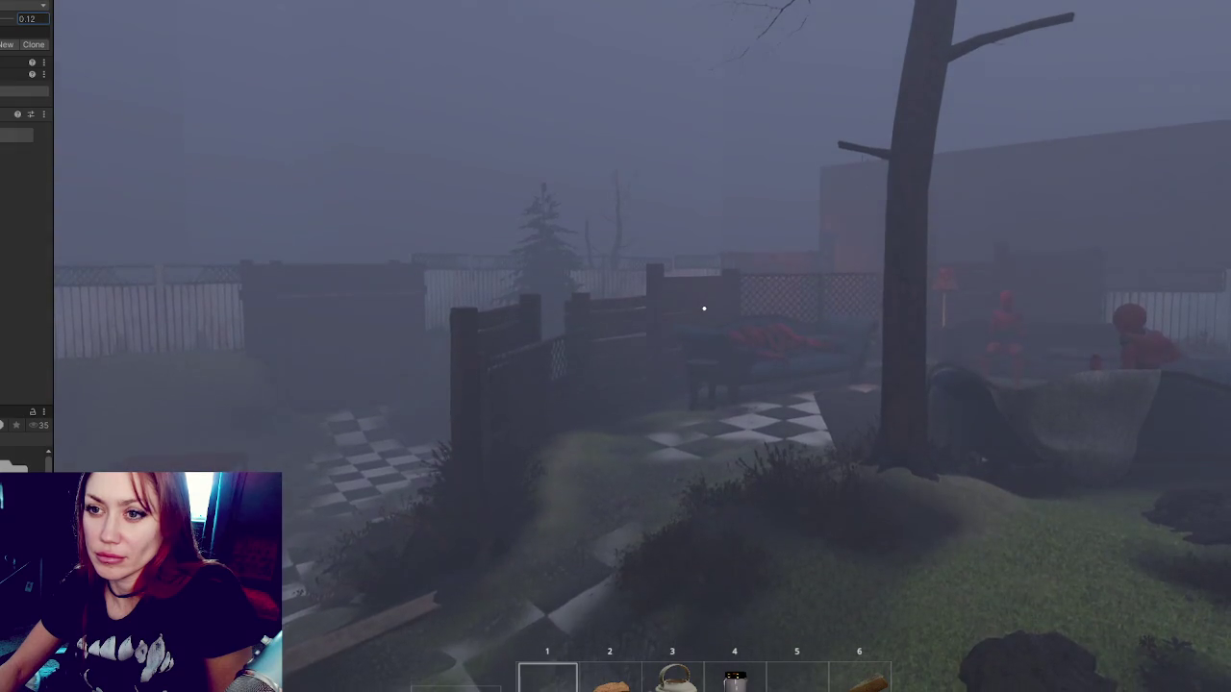
{"action": "key", "text": "BackSpace"}
{"action": "key", "text": "BackSpace"}
{"action": "key", "text": "BackSpace"}
{"action": "type", "text": "1"}
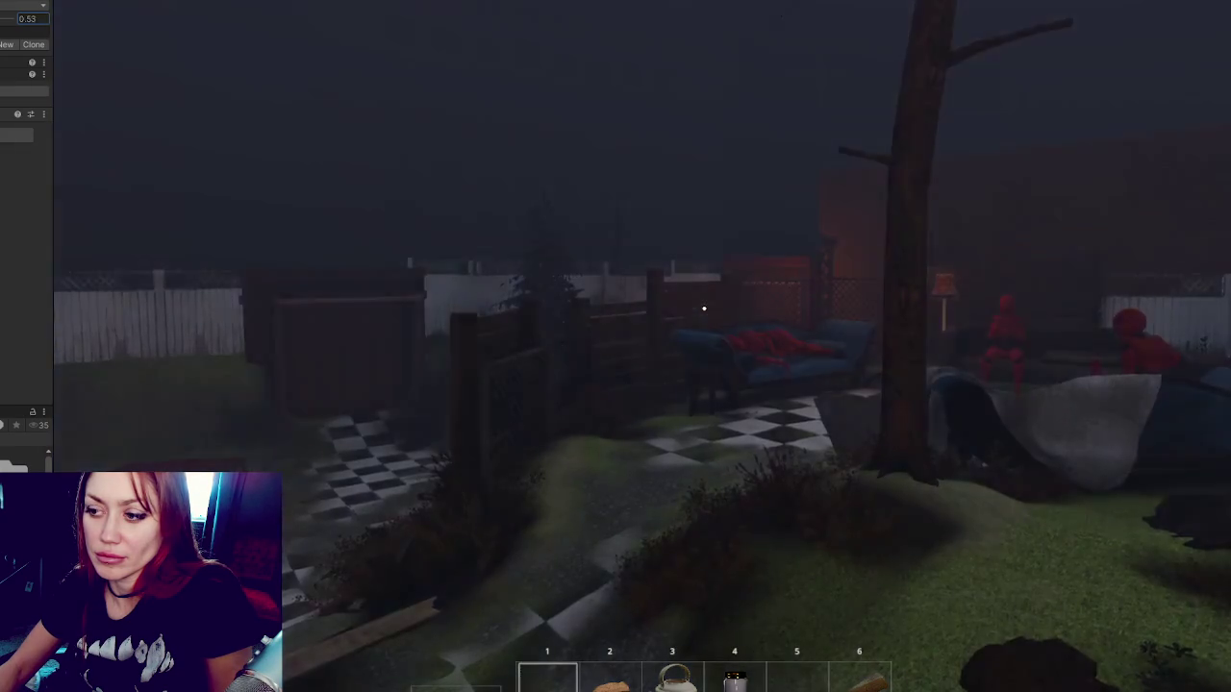
{"action": "key", "text": "BackSpace"}
{"action": "type", "text": "0"}
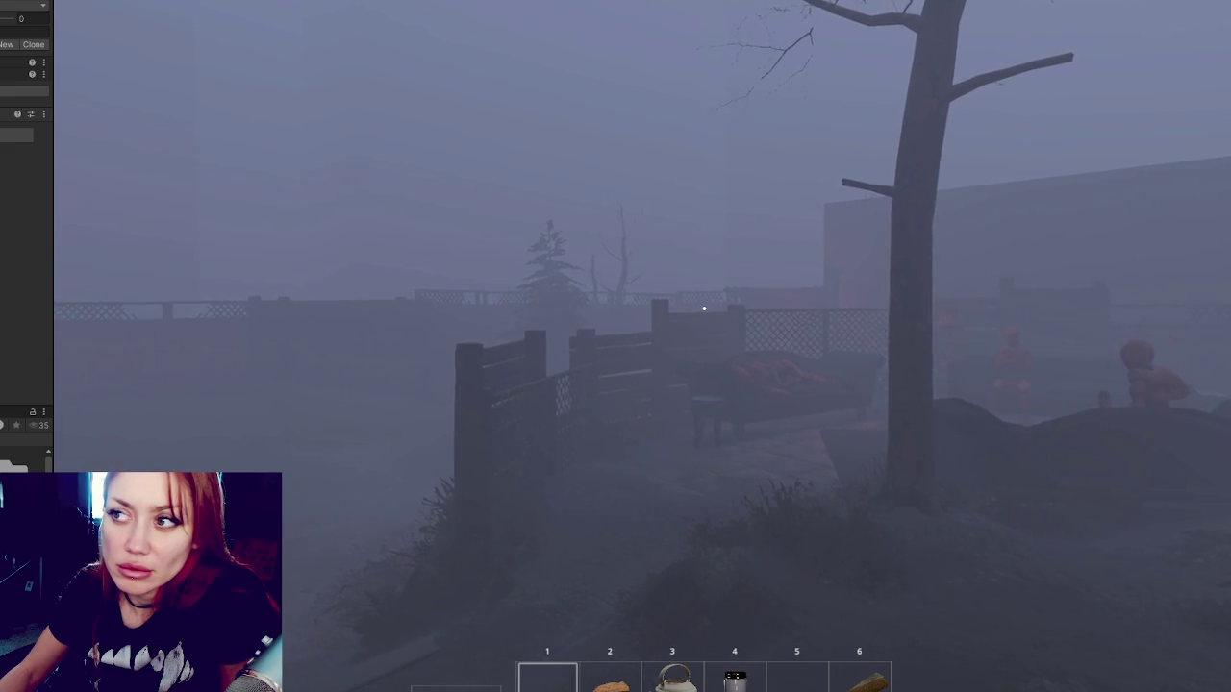
Stop the game, widen the Project panel and open the volume profiles folder.
{"action": "key", "text": "ctrl+p"}
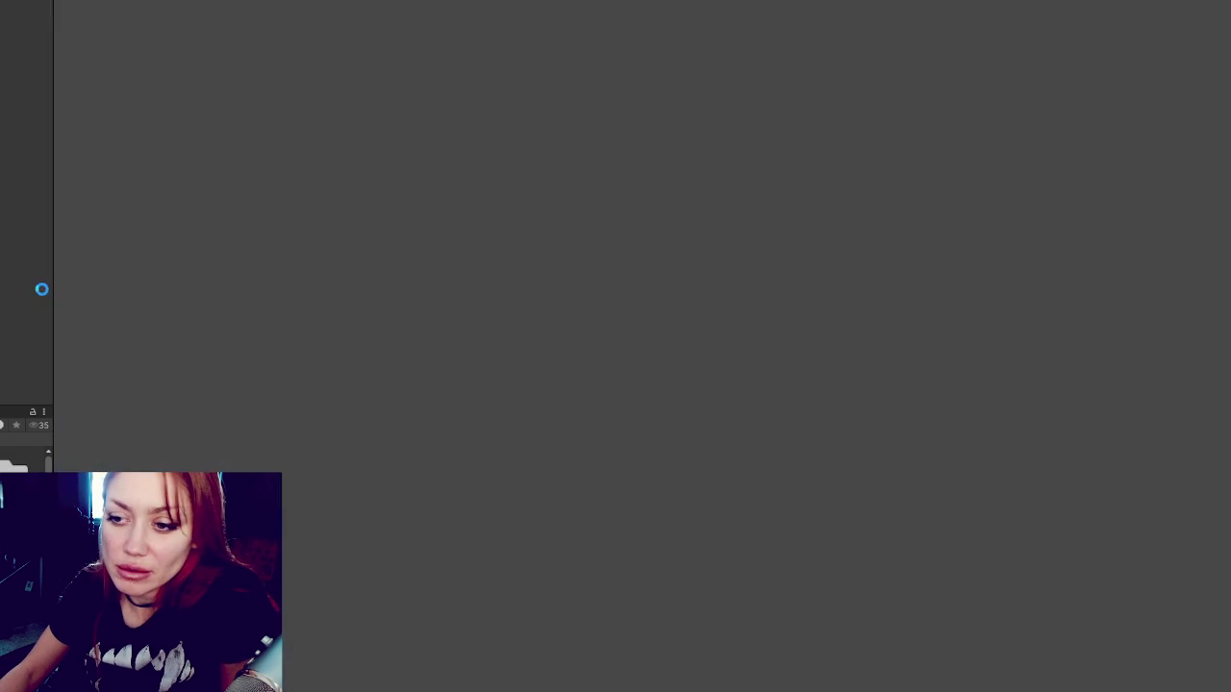
{"action": "left_click_drag", "start_coordinate": [55, 282], "coordinate": [301, 300]}
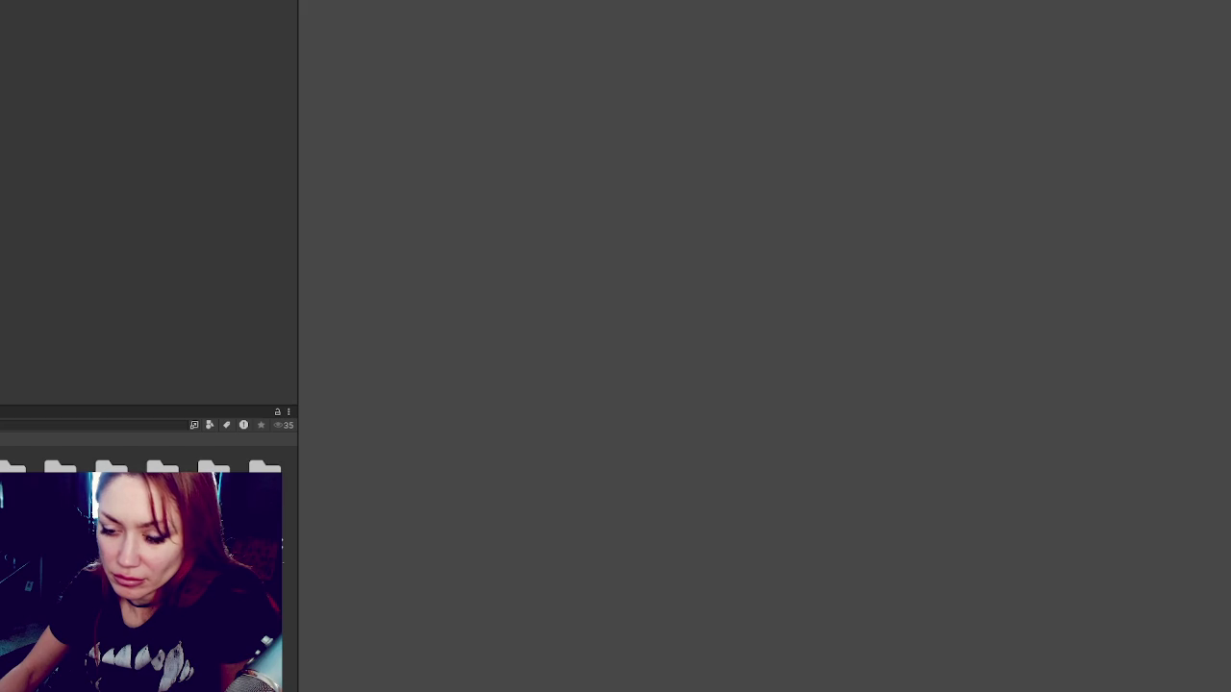
{"action": "key", "text": "Return"}
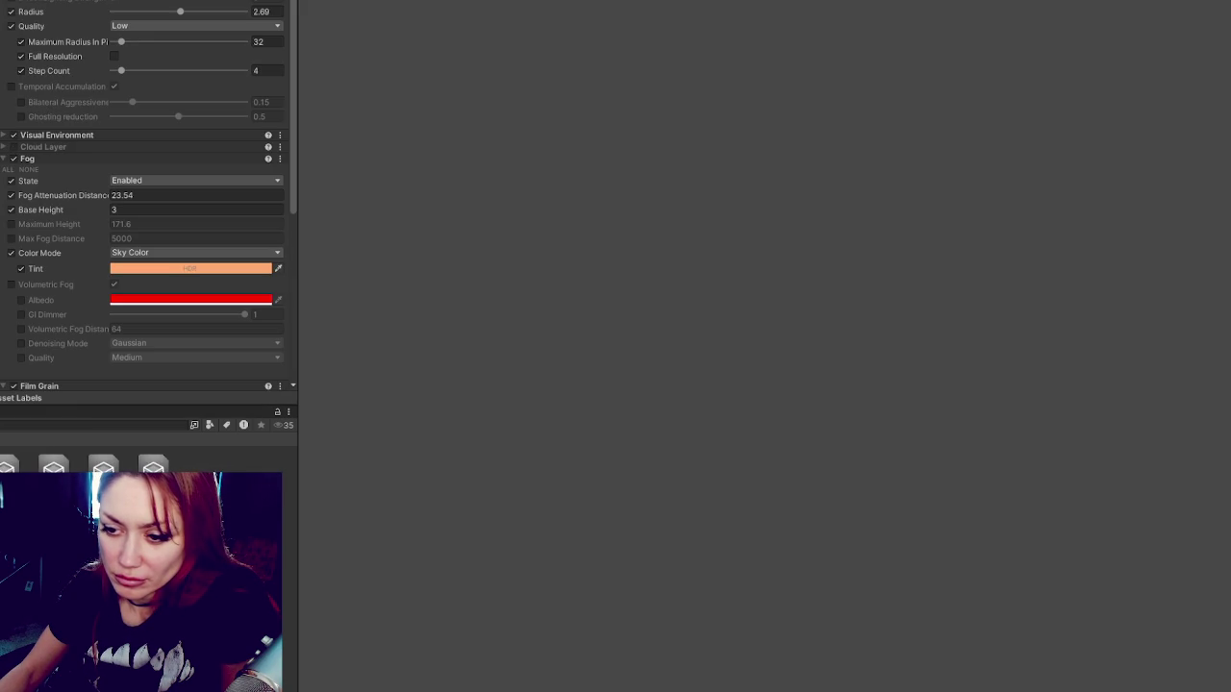
Create a new folder among the profile assets and scroll to a volume profile.
{"action": "right_click", "coordinate": [10, 162]}
{"action": "mouse_move", "coordinate": [57, 167]}
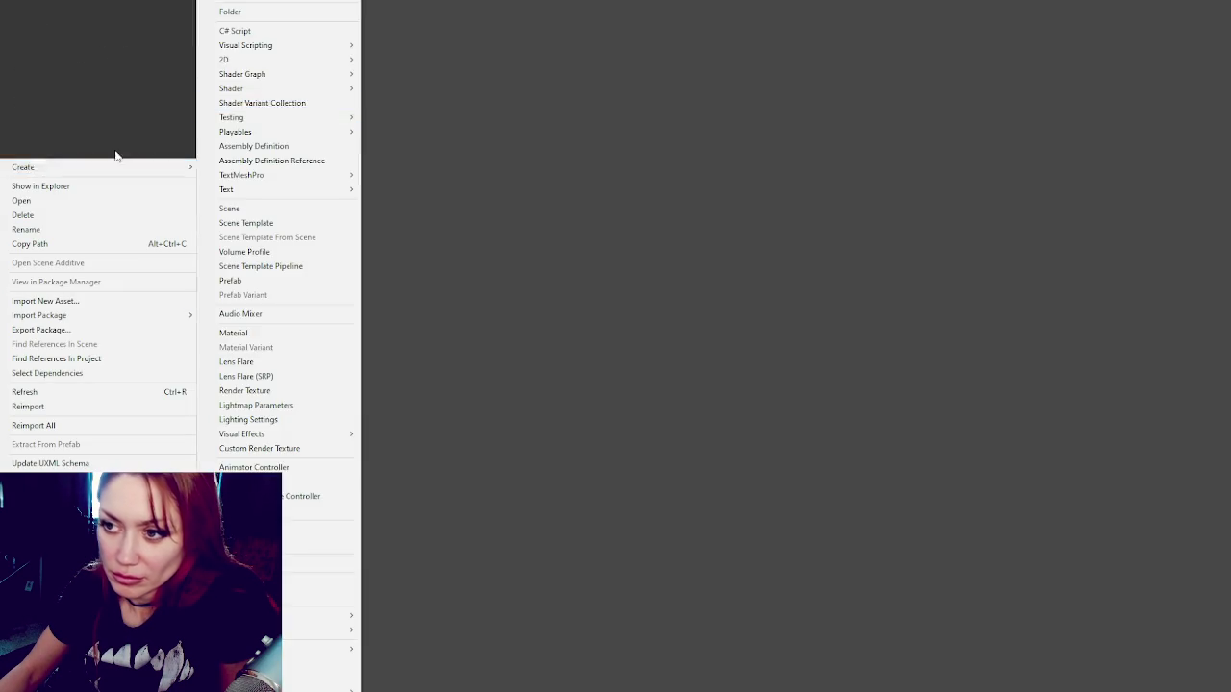
{"action": "left_click", "coordinate": [310, 21]}
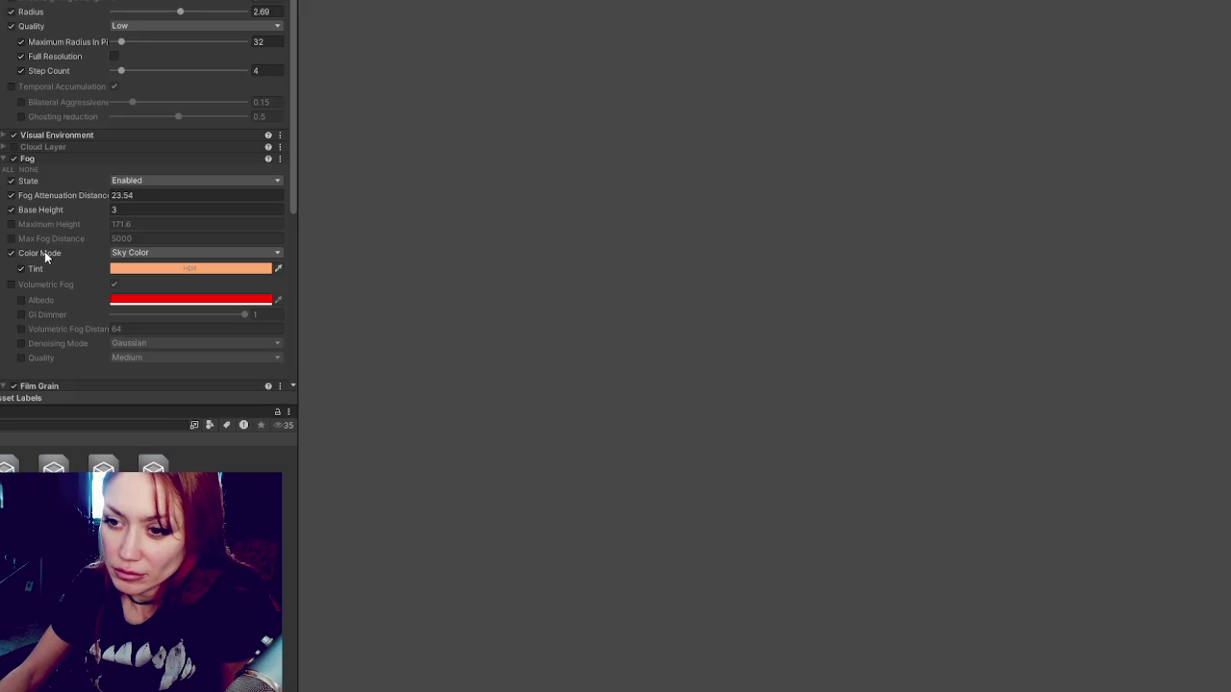
{"action": "scroll", "coordinate": [113, 253], "scroll_direction": "down", "scroll_amount": 10}
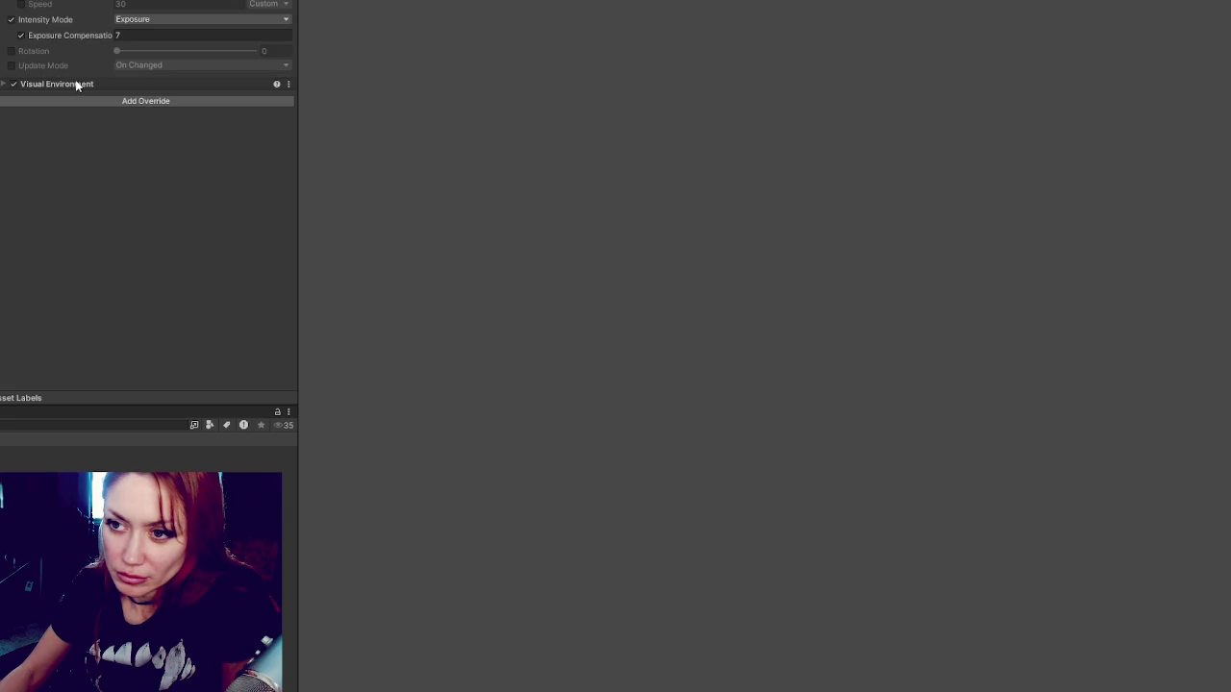
Expand Visual Environment and set the snow-field sky's exposure compensation to 7.
{"action": "left_click", "coordinate": [79, 84]}
{"action": "left_click", "coordinate": [160, 35]}
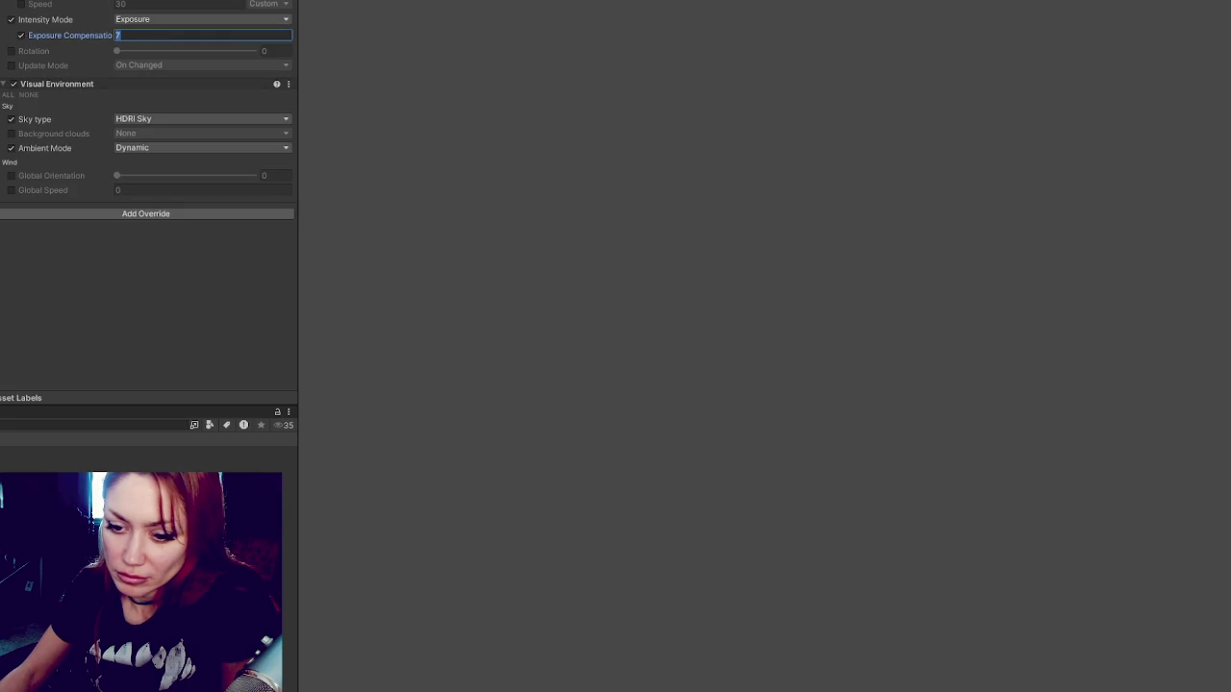
{"action": "key", "text": "Return"}
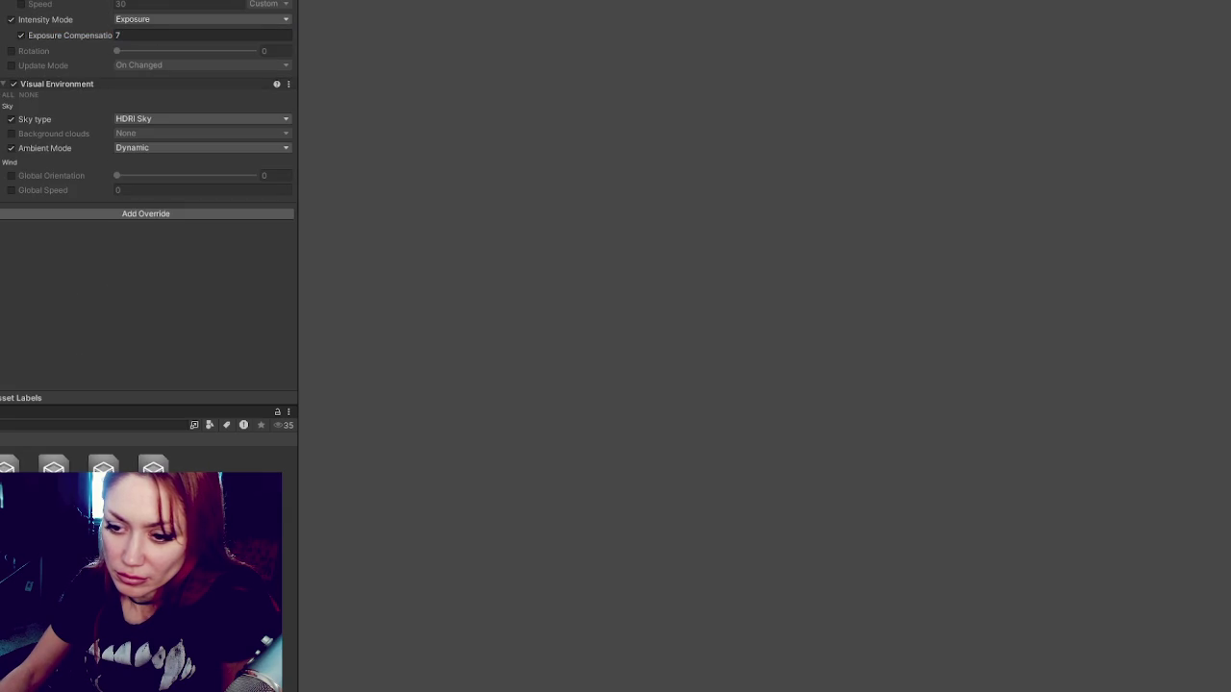
Set HDRI Sky exposure compensation to 7 on the next profile and 4.91 on another.
{"action": "left_click", "coordinate": [0, 327]}
{"action": "scroll", "coordinate": [146, 181], "scroll_direction": "down", "scroll_amount": 10}
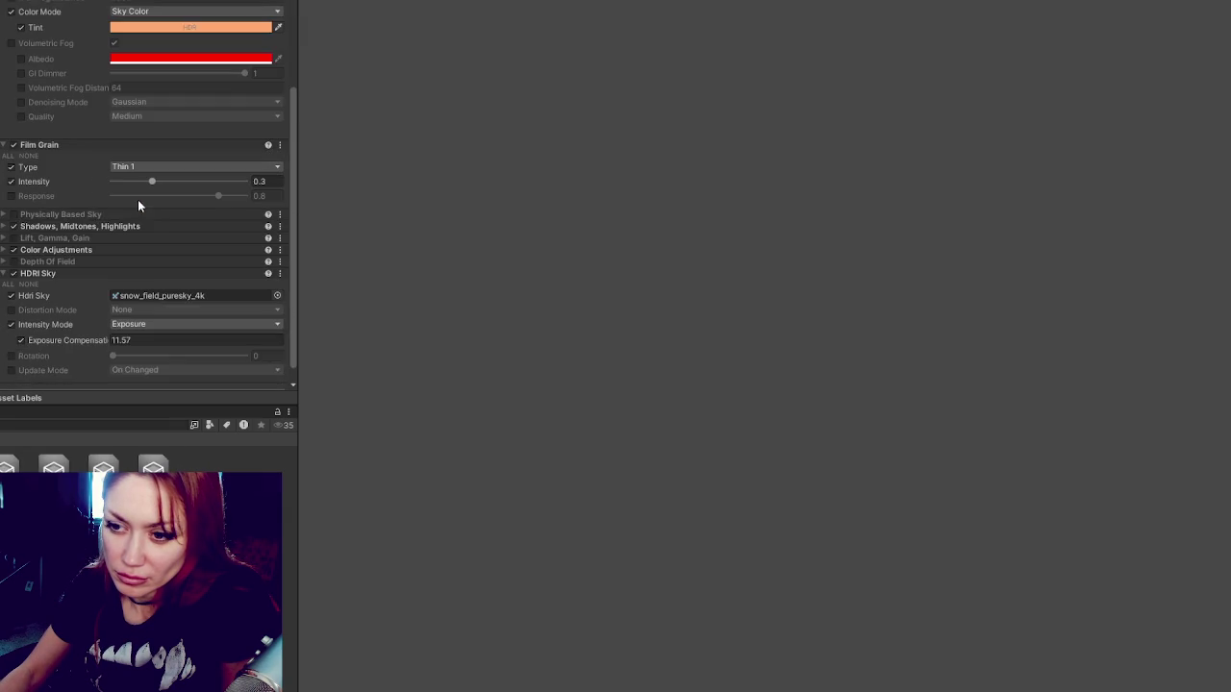
{"action": "type", "text": "7"}
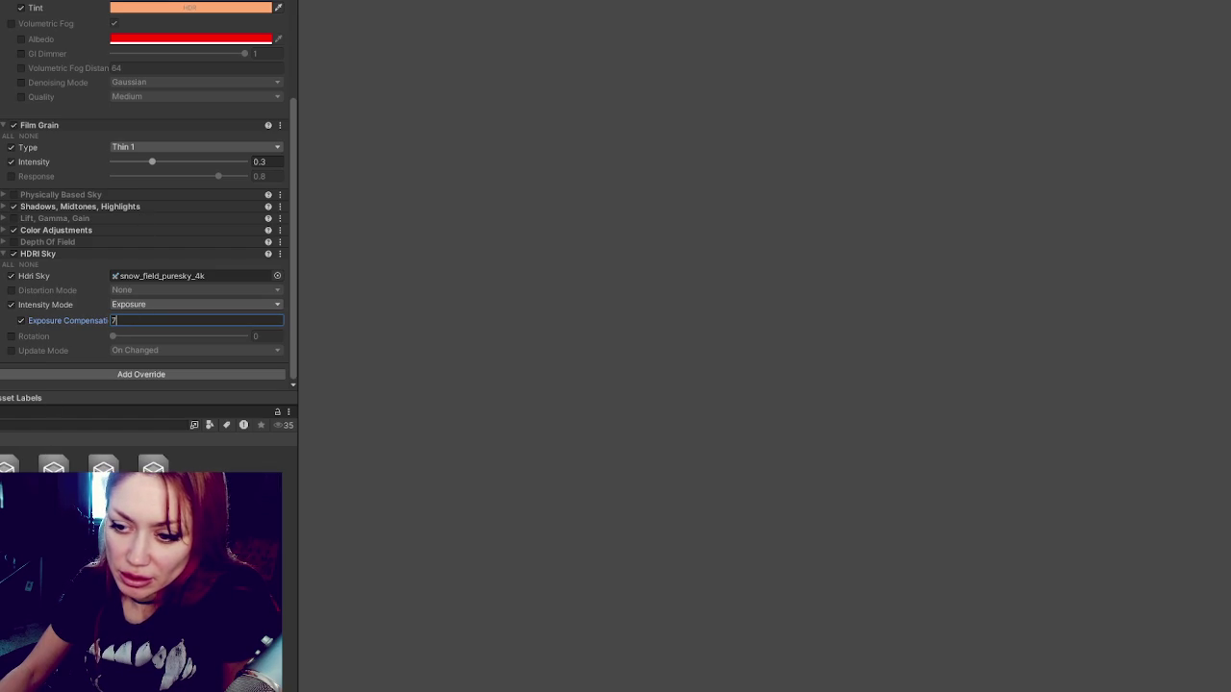
{"action": "key", "text": "Return"}
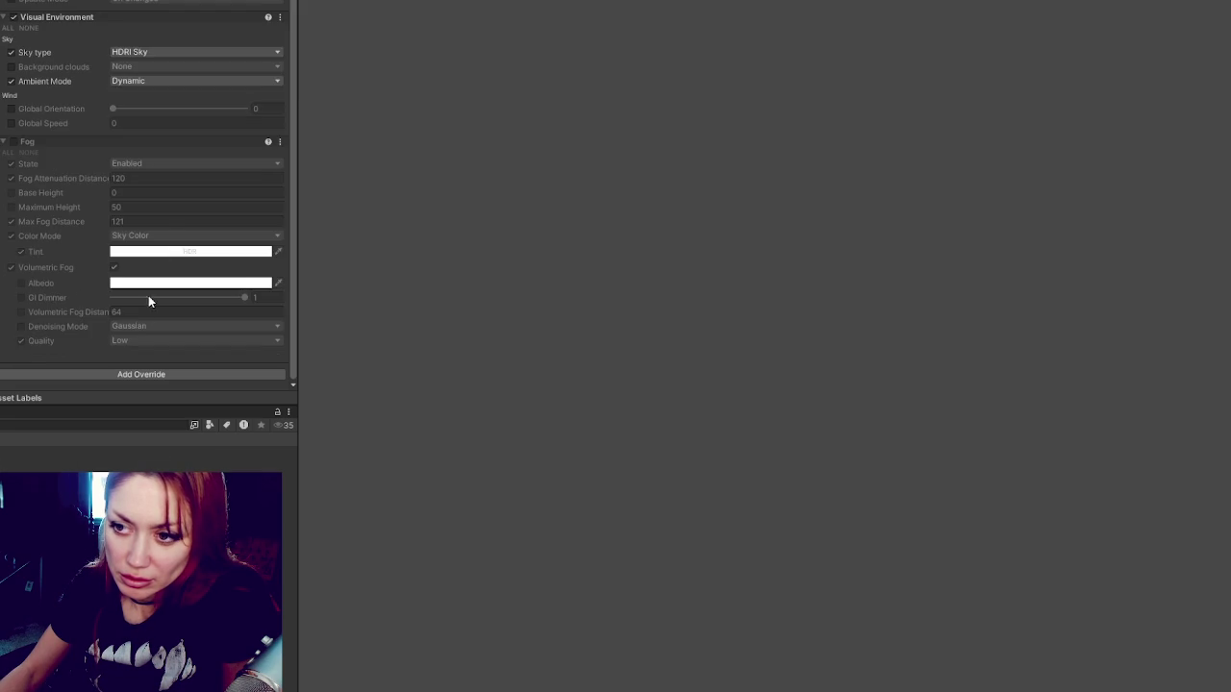
{"action": "scroll", "coordinate": [162, 223], "scroll_direction": "up", "scroll_amount": 3}
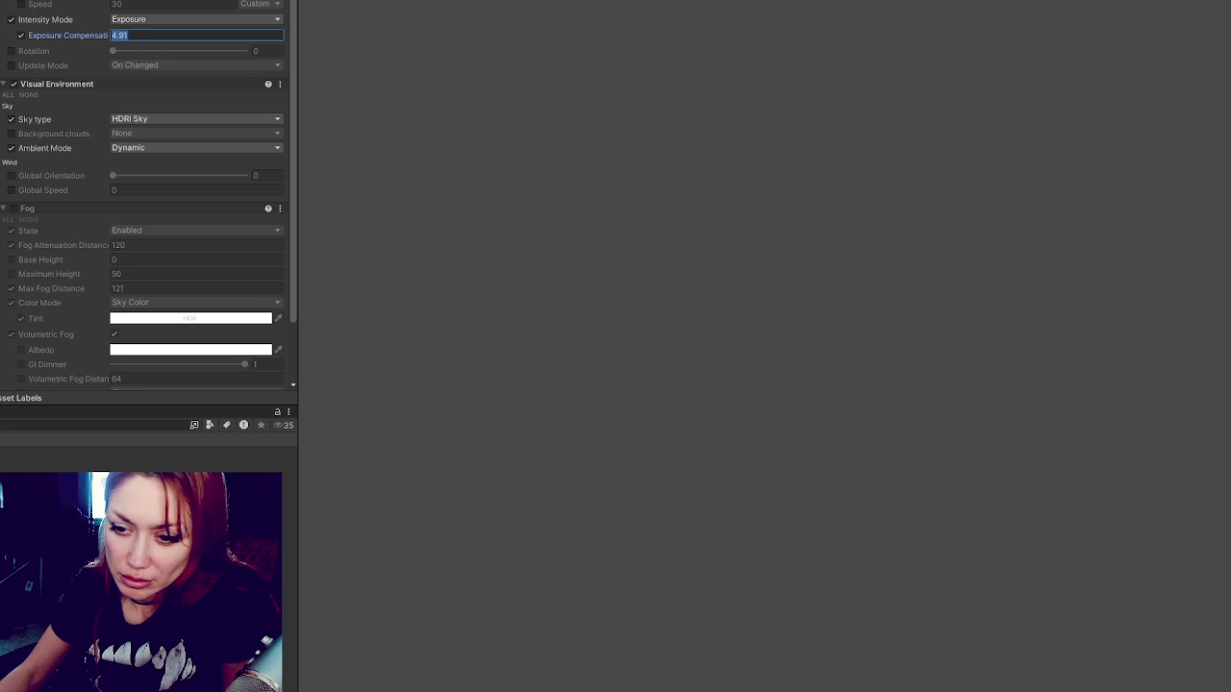
{"action": "key", "text": "Return"}
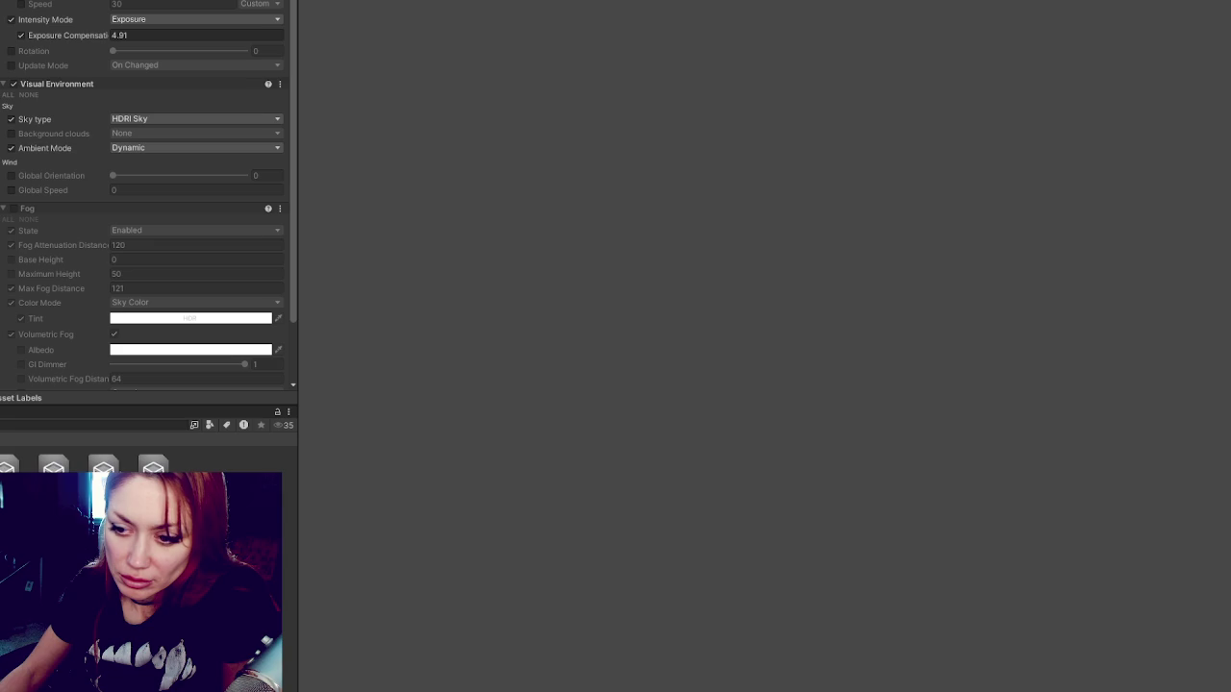
Collapse Volumetric Clouds and review HDRI sky exposure fields across volume profiles.
{"action": "scroll", "coordinate": [125, 152], "scroll_direction": "down", "scroll_amount": 10}
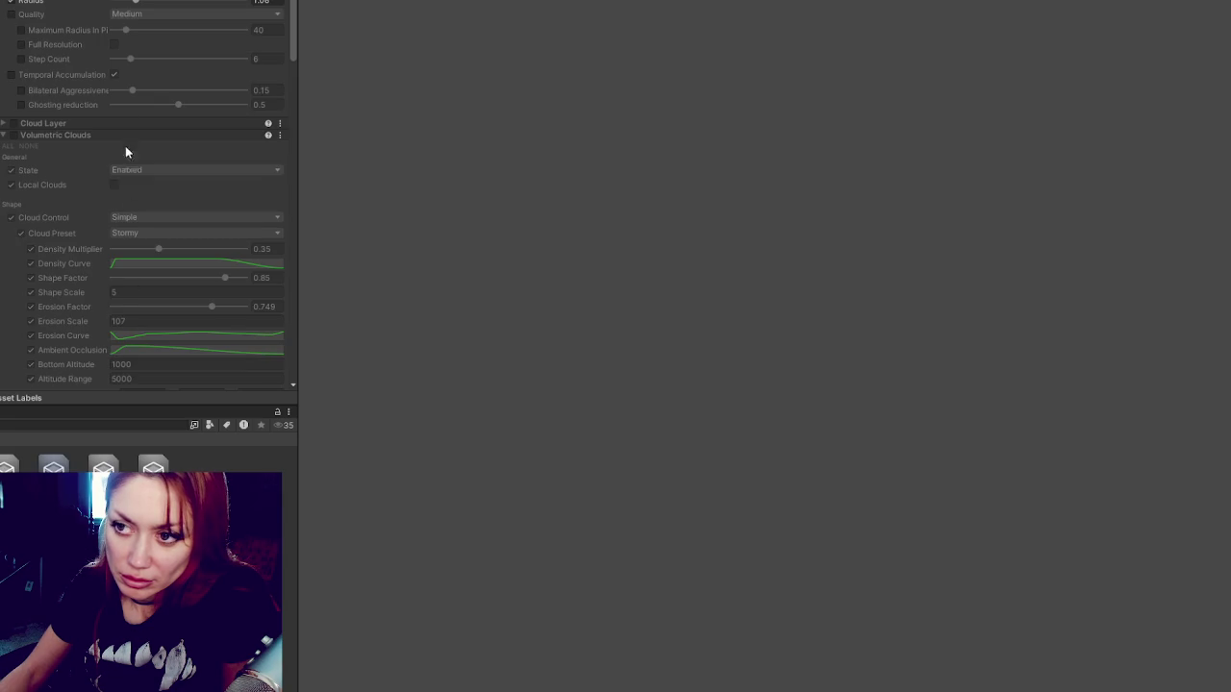
{"action": "left_click", "coordinate": [50, 134]}
{"action": "scroll", "coordinate": [81, 255], "scroll_direction": "down", "scroll_amount": 10}
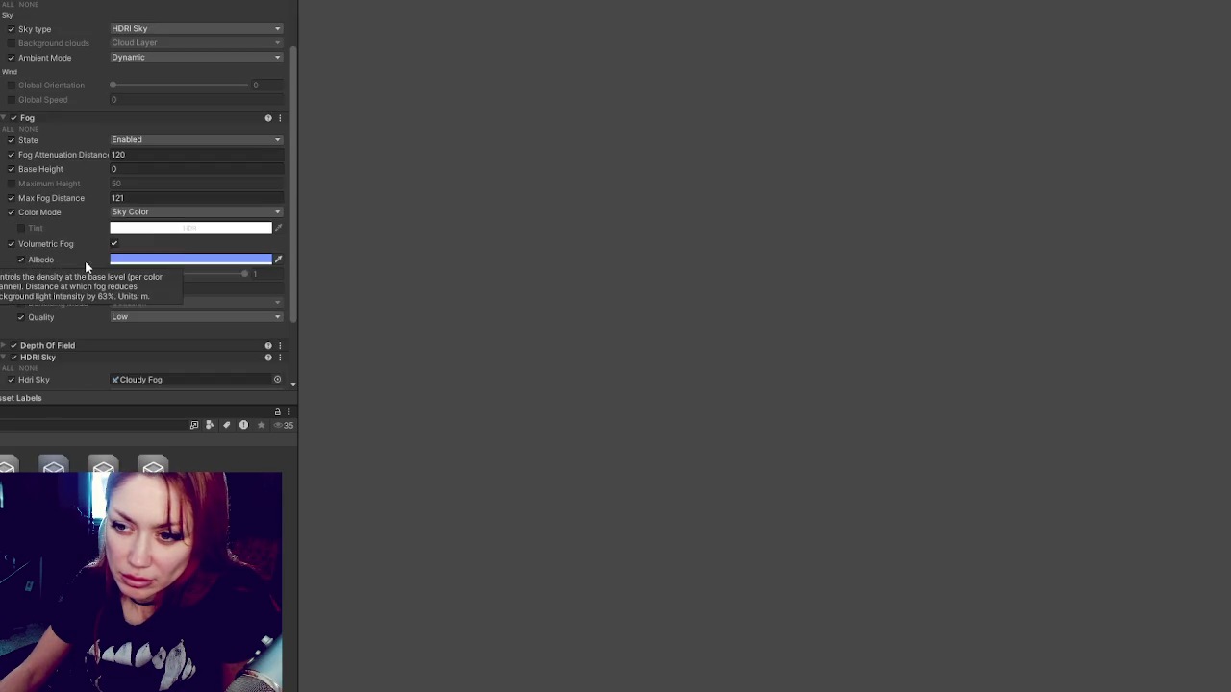
{"action": "left_click", "coordinate": [149, 320]}
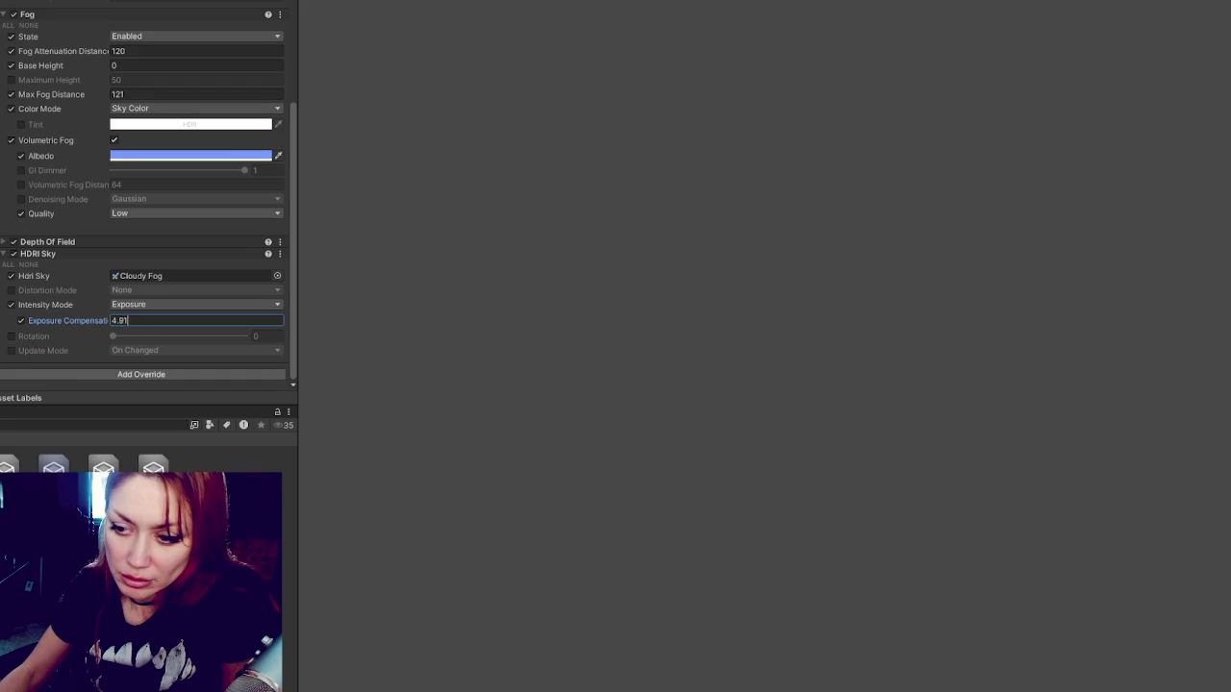
{"action": "left_click", "coordinate": [143, 469]}
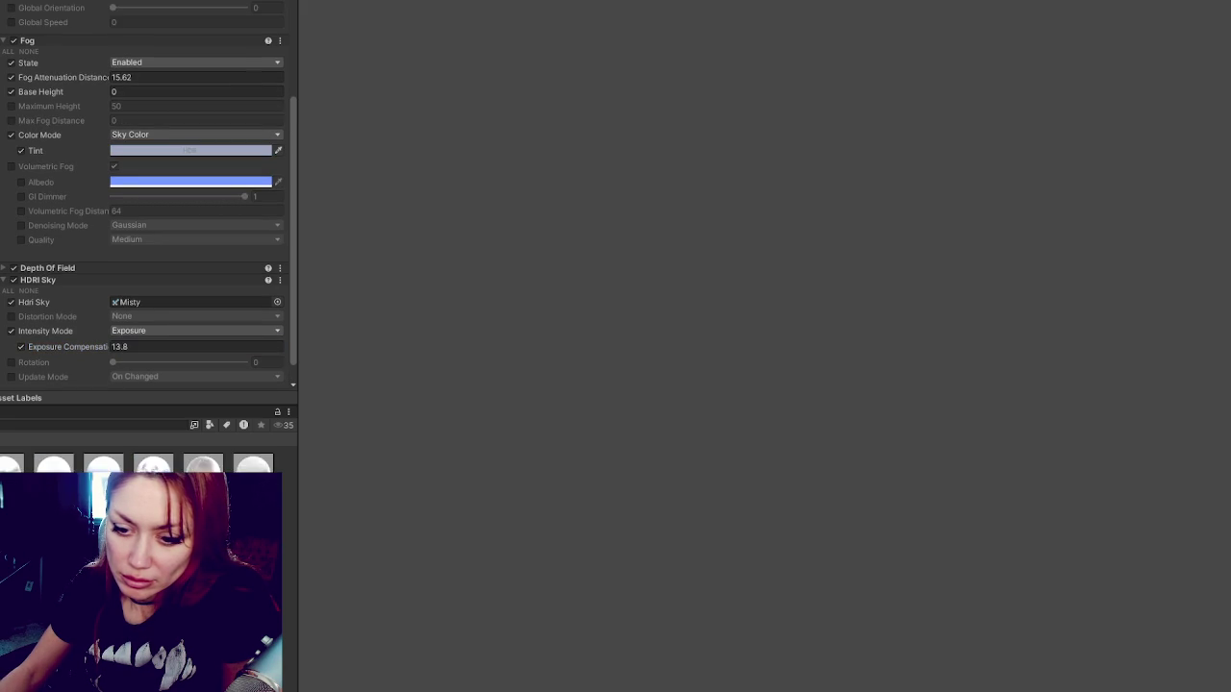
{"action": "scroll", "coordinate": [150, 281], "scroll_direction": "down", "scroll_amount": 5}
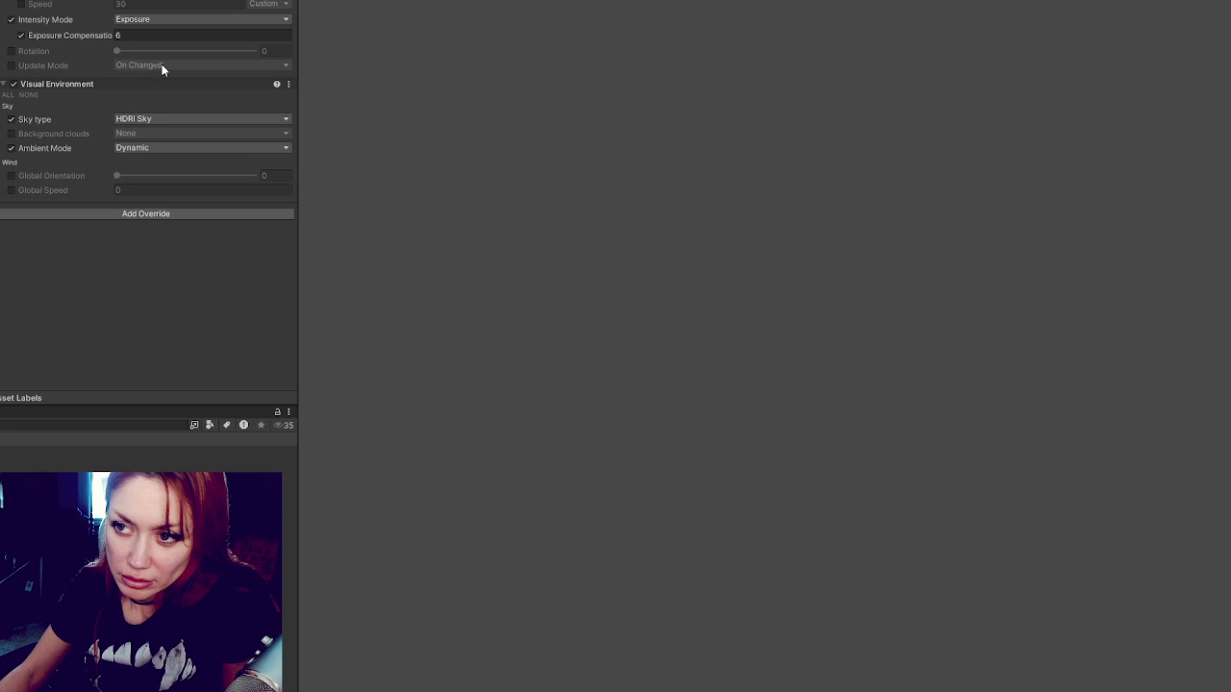
{"action": "left_click", "coordinate": [153, 35]}
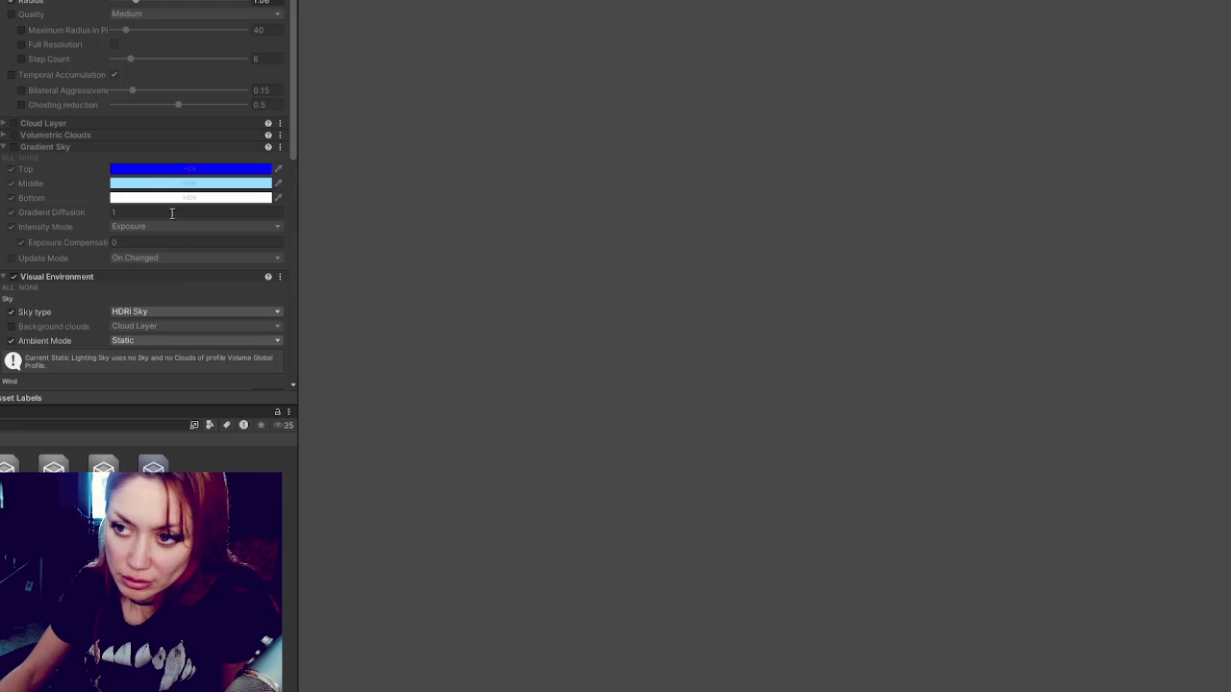
Set the fog profile's HDRI Sky exposure compensation to 6.
{"action": "scroll", "coordinate": [145, 282], "scroll_direction": "down", "scroll_amount": 7}
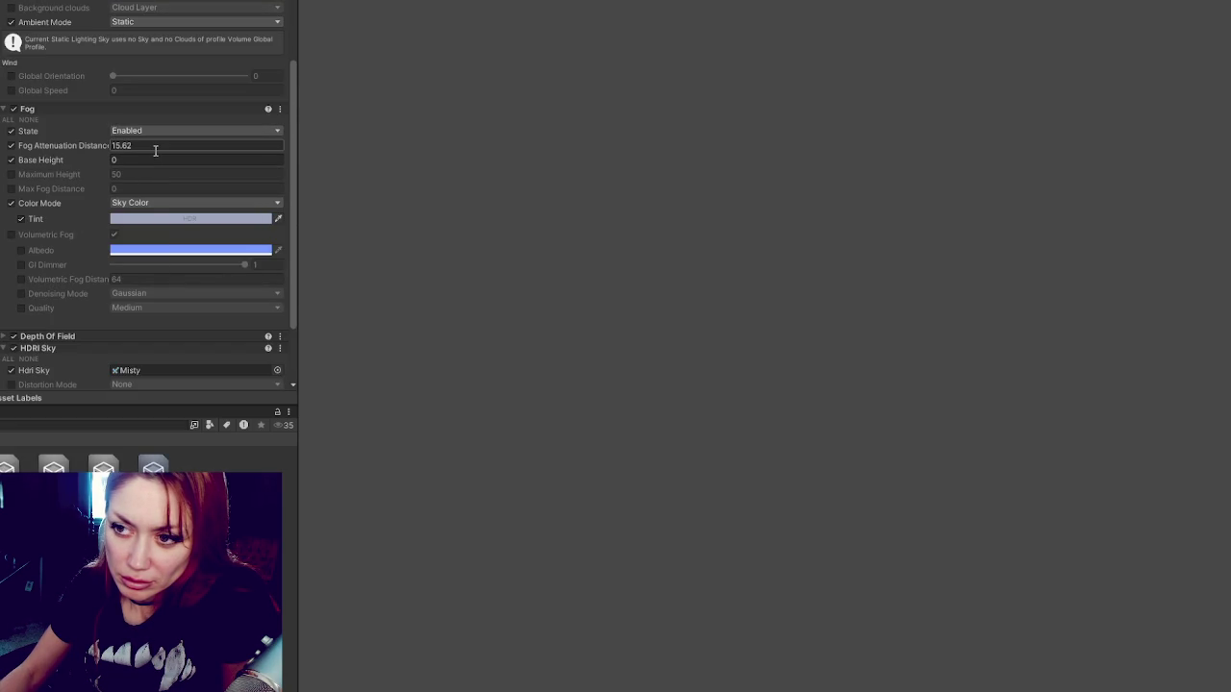
{"action": "left_click", "coordinate": [154, 155]}
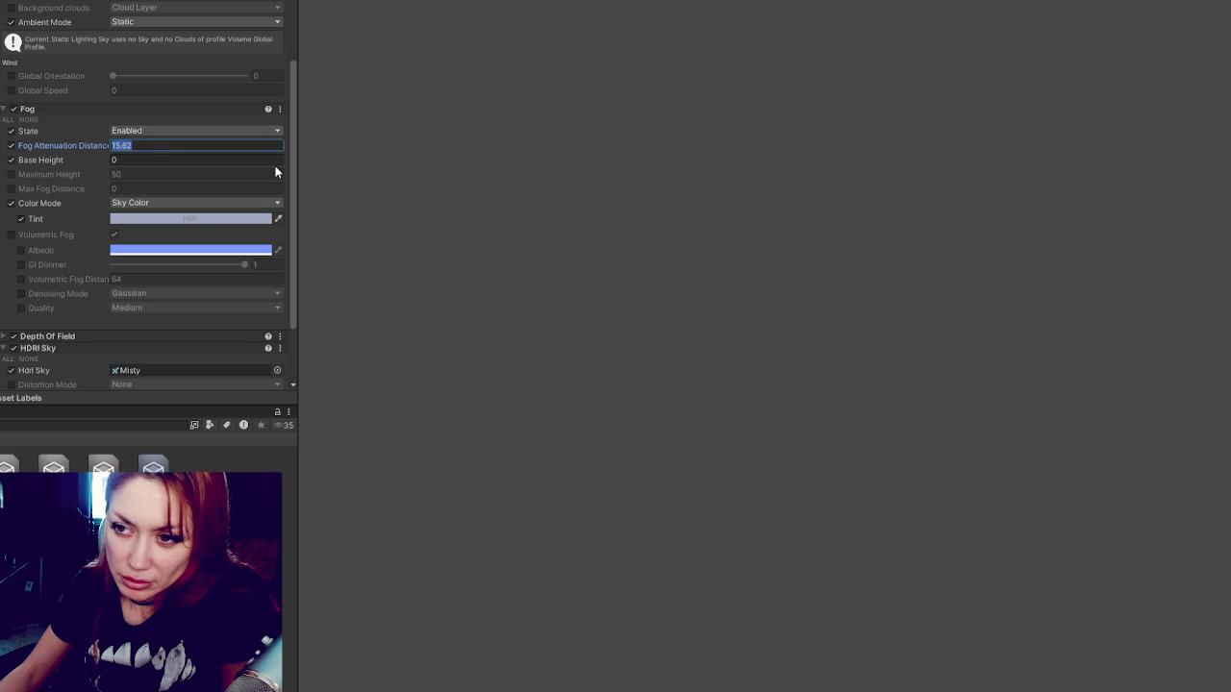
{"action": "scroll", "coordinate": [275, 165], "scroll_direction": "down", "scroll_amount": 2}
{"action": "left_click", "coordinate": [153, 321]}
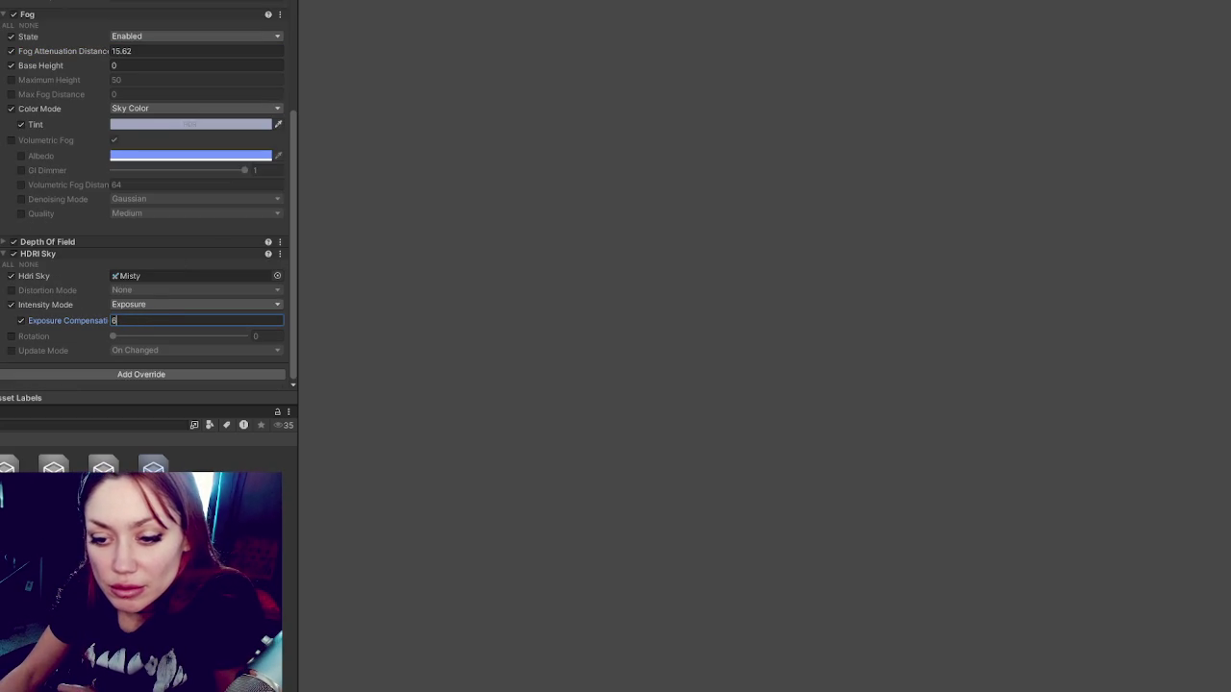
{"action": "type", "text": "6"}
{"action": "key", "text": "Return"}
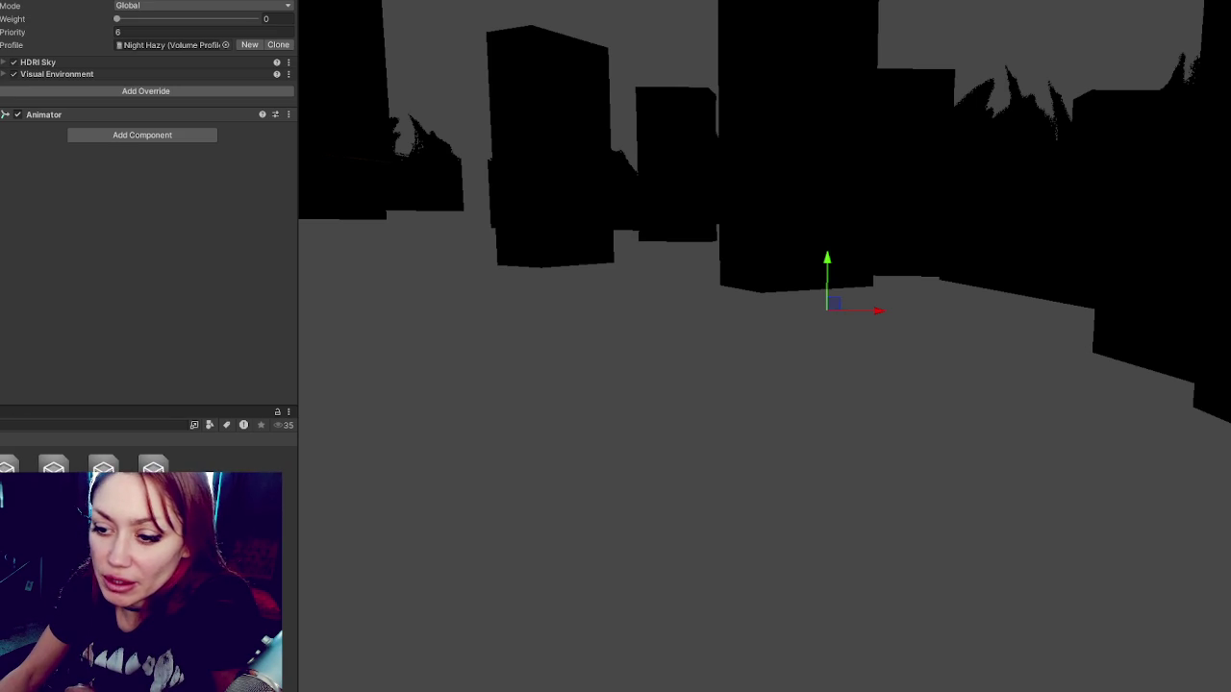
Try Hazy 1, Night Rainy, Night Overcast and Overcast 1 profiles, then open another scene, saving first.
{"action": "left_click_drag", "start_coordinate": [52, 467], "coordinate": [168, 44]}
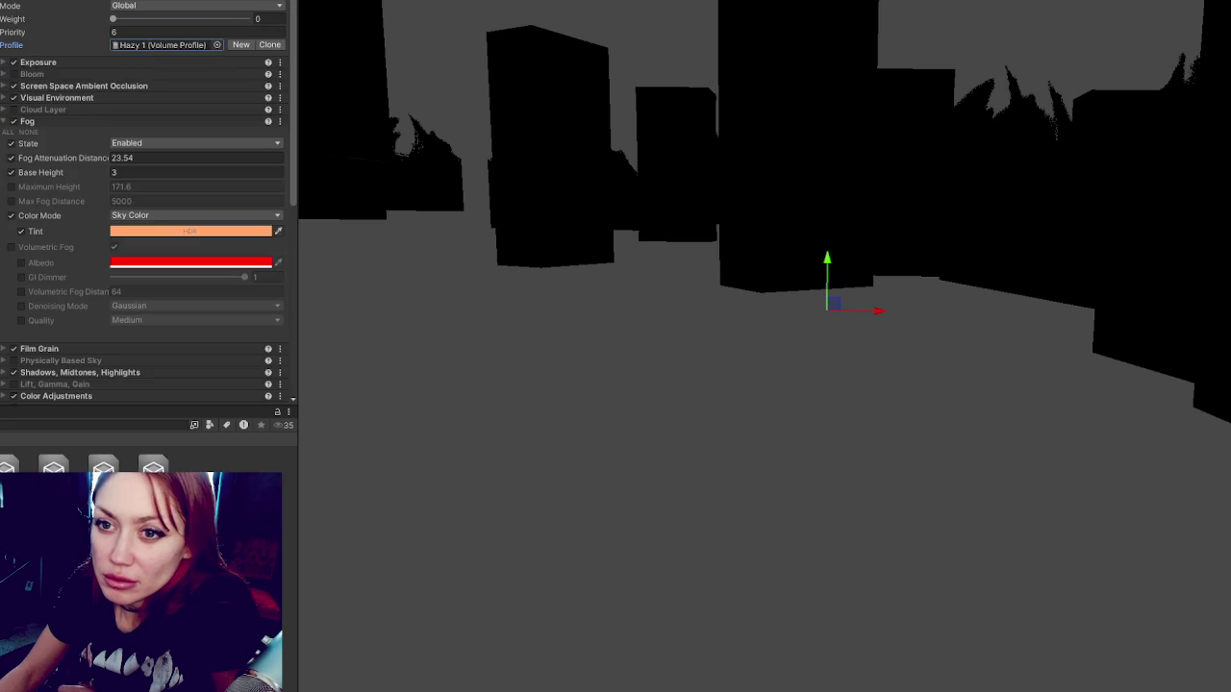
{"action": "left_click_drag", "start_coordinate": [103, 467], "coordinate": [168, 44]}
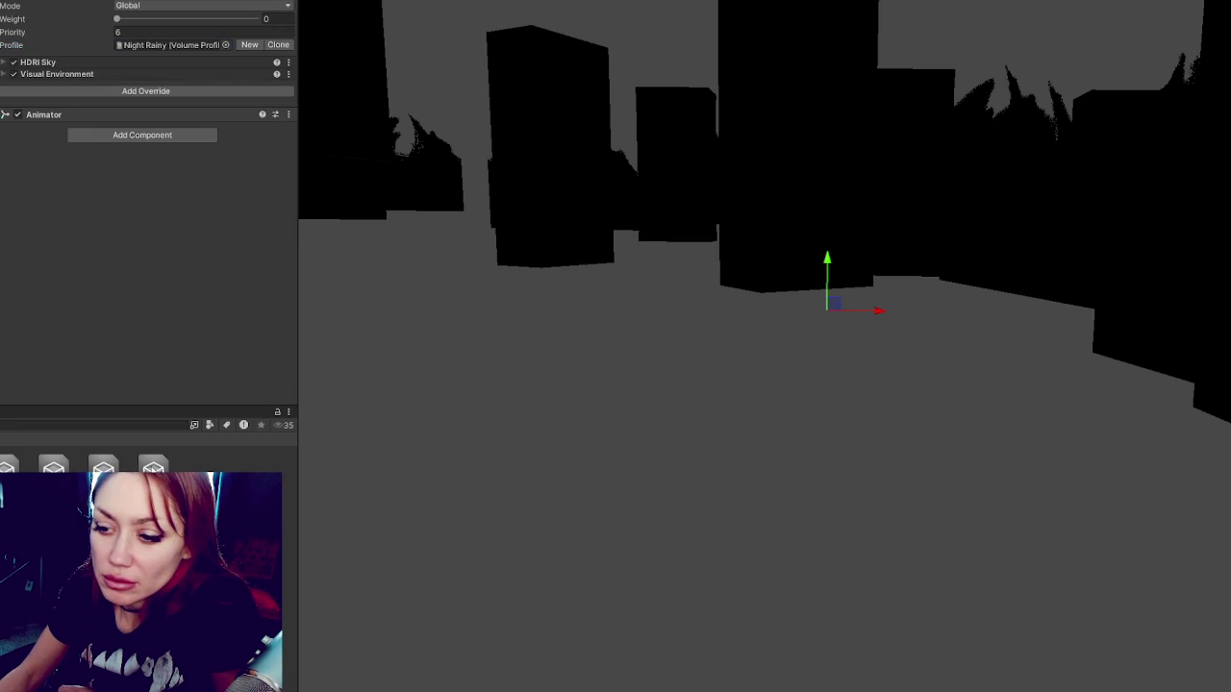
{"action": "mouse_move", "coordinate": [153, 467]}
{"action": "left_mouse_down"}
{"action": "mouse_move", "coordinate": [211, 27]}
{"action": "mouse_move", "coordinate": [184, 47]}
{"action": "left_mouse_up"}
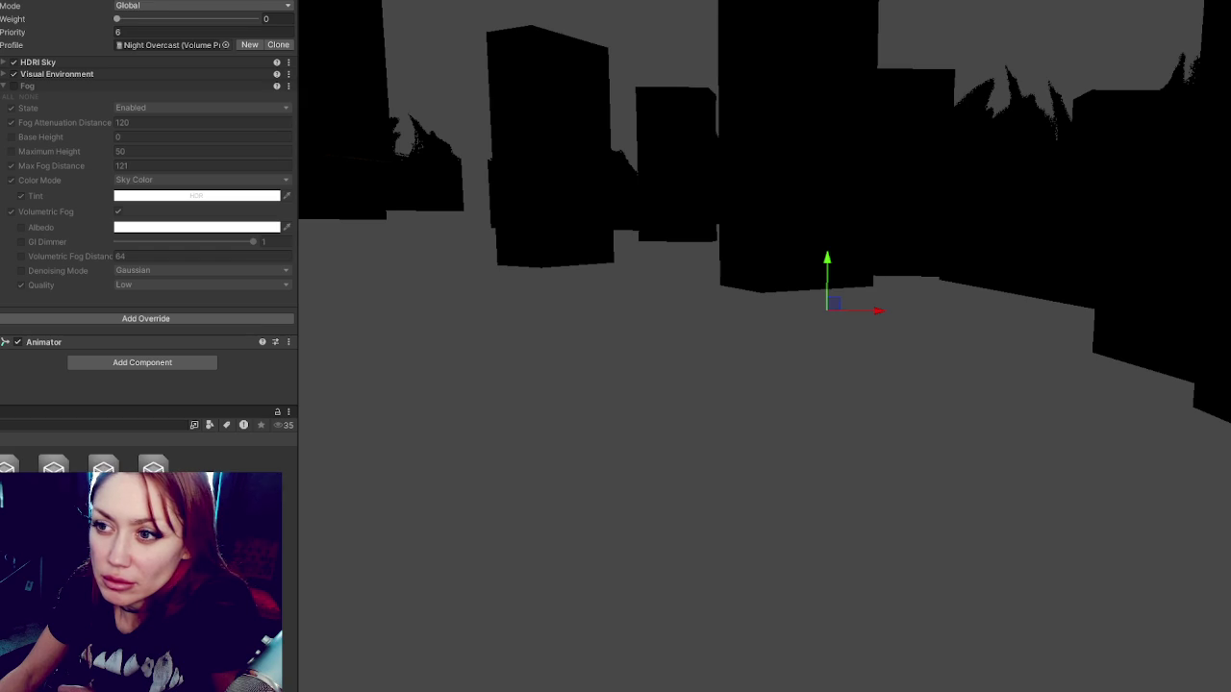
{"action": "mouse_move", "coordinate": [103, 466]}
{"action": "left_mouse_down"}
{"action": "mouse_move", "coordinate": [183, 214]}
{"action": "mouse_move", "coordinate": [215, 55]}
{"action": "left_mouse_up"}
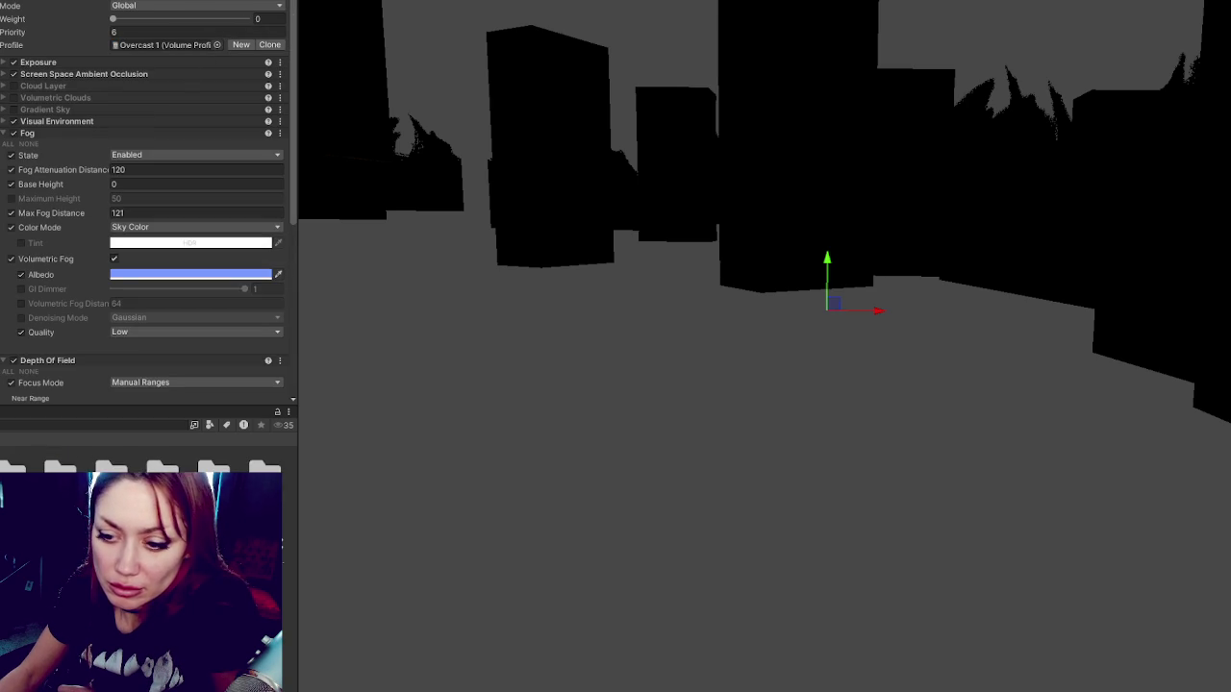
{"action": "double_click", "coordinate": [245, 480]}
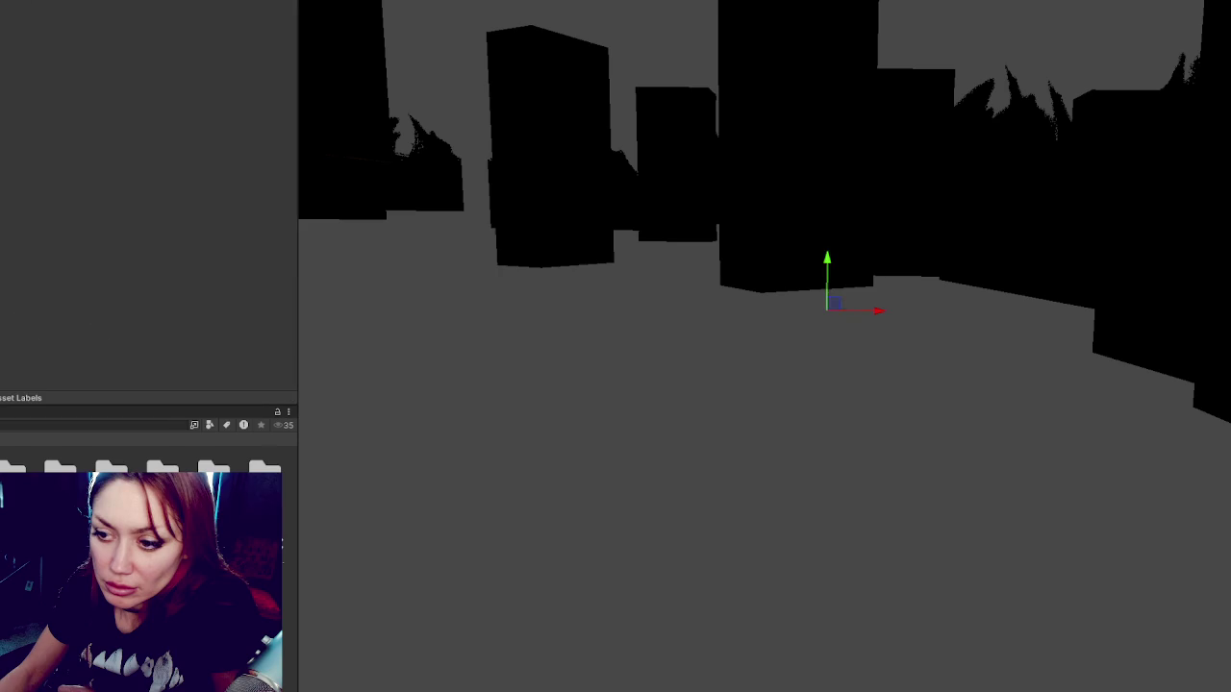
{"action": "left_click", "coordinate": [497, 312]}
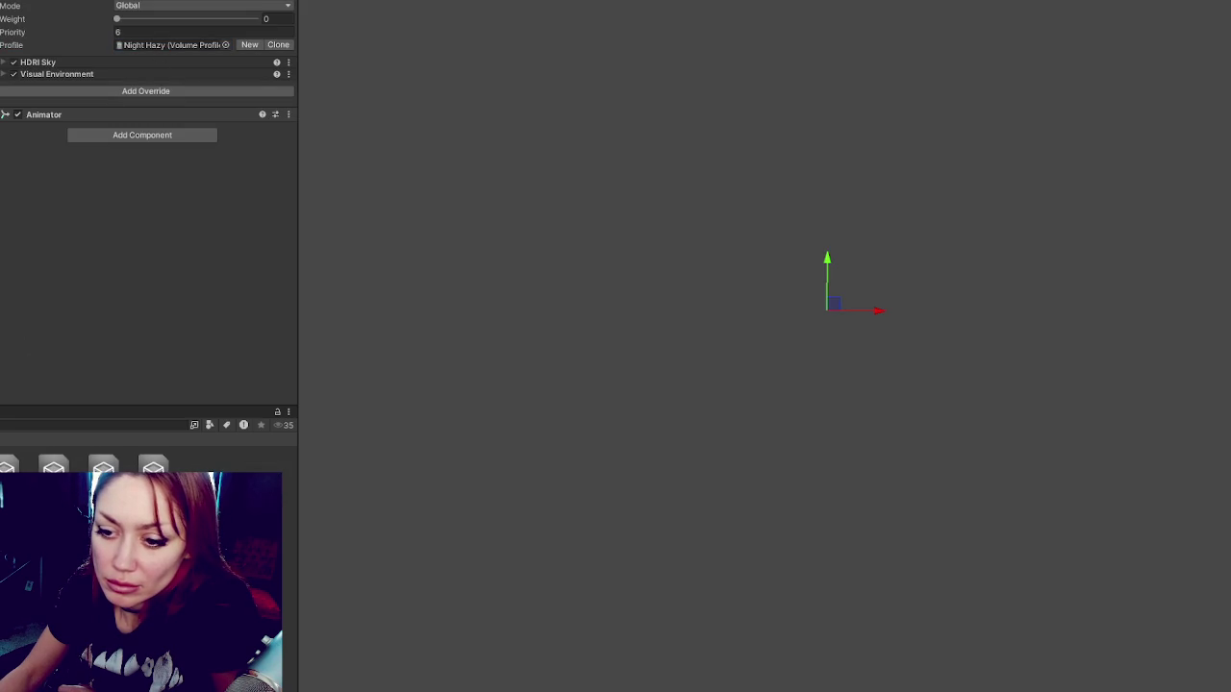
Step the volume profile back to Night Rainy, then start a new scene, raising the Apothecary save prompt.
{"action": "left_click", "coordinate": [140, 46]}
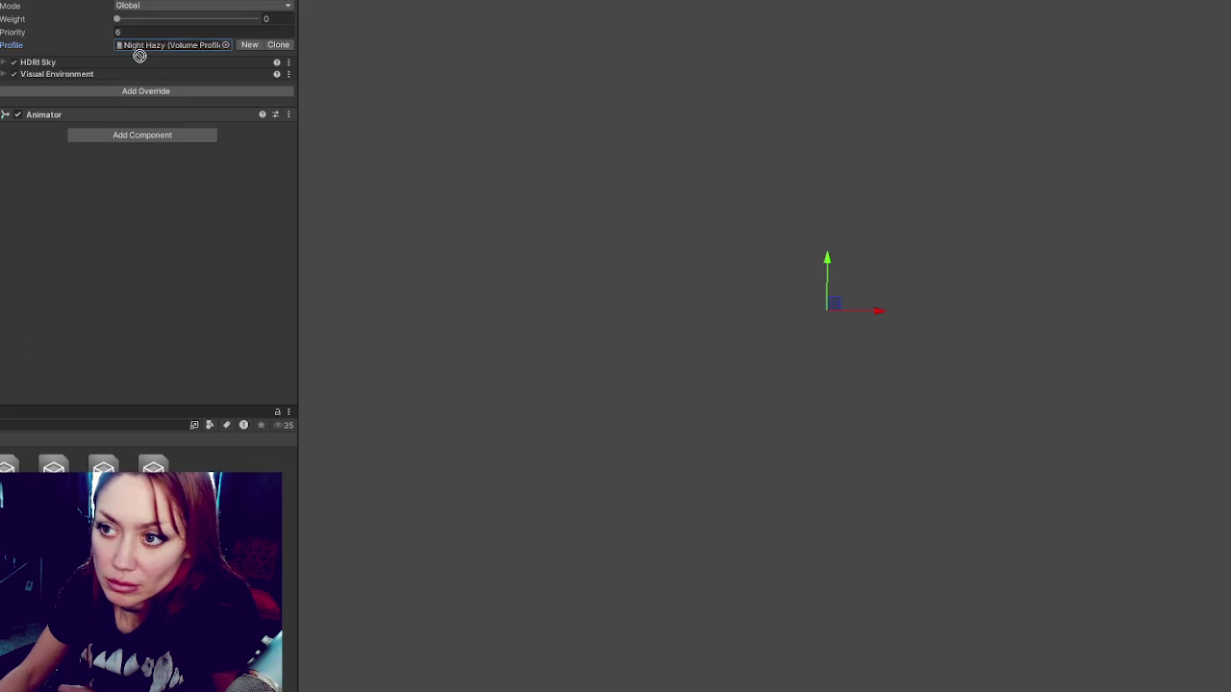
{"action": "key", "text": "Down"}
{"action": "key", "text": "Down"}
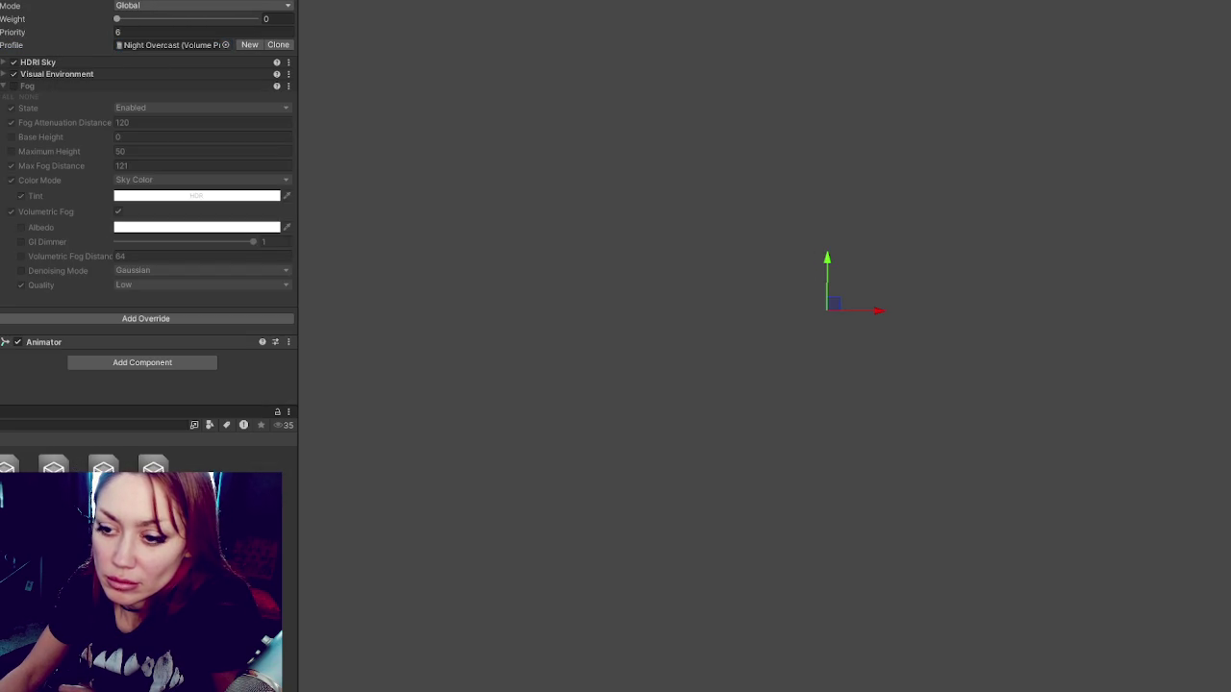
{"action": "key", "text": "Down"}
{"action": "key", "text": "Down"}
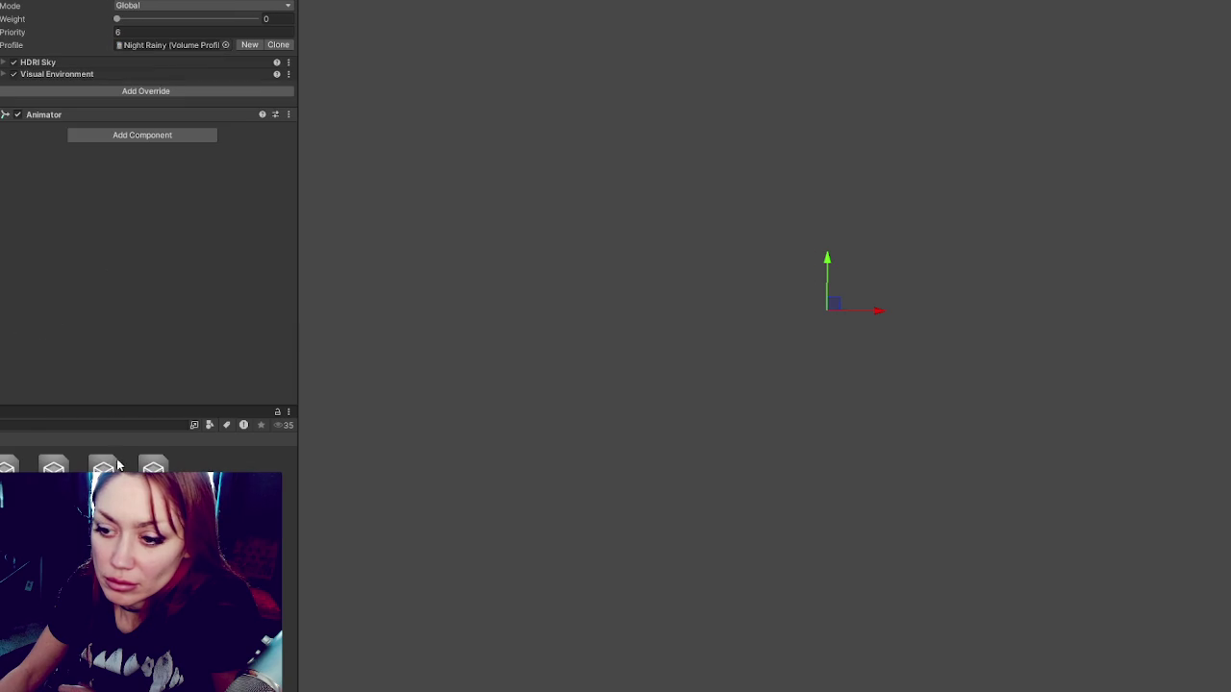
{"action": "key", "text": "Down"}
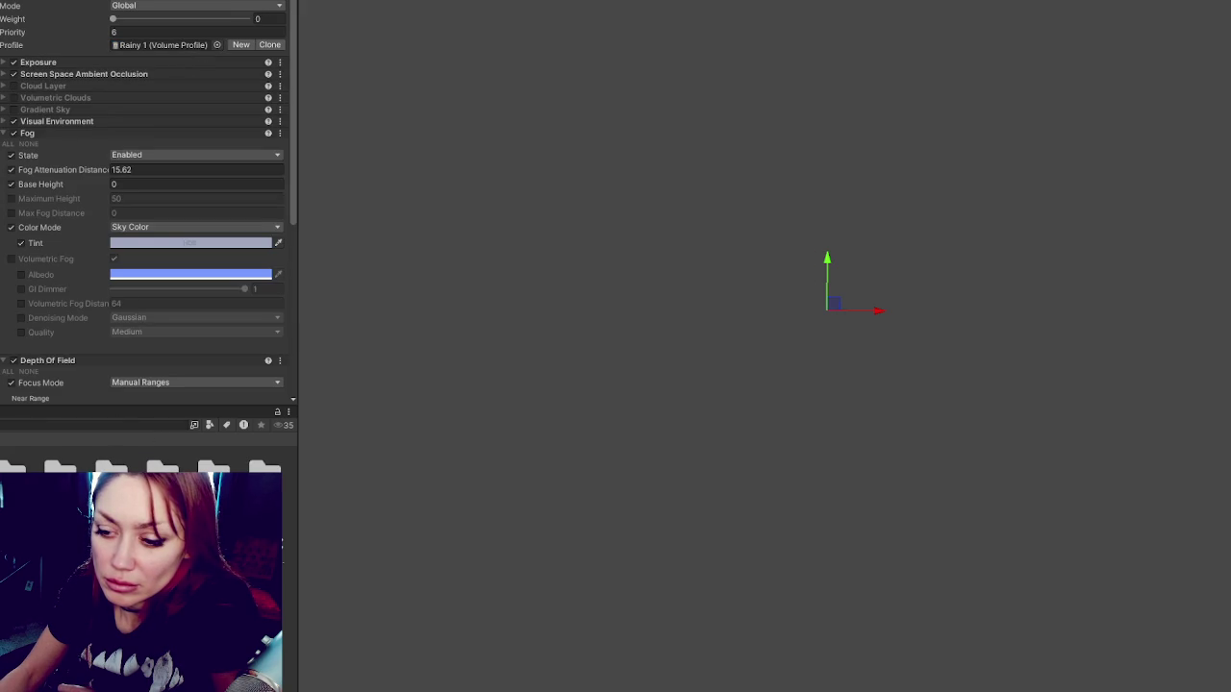
{"action": "key", "text": "ctrl+n"}
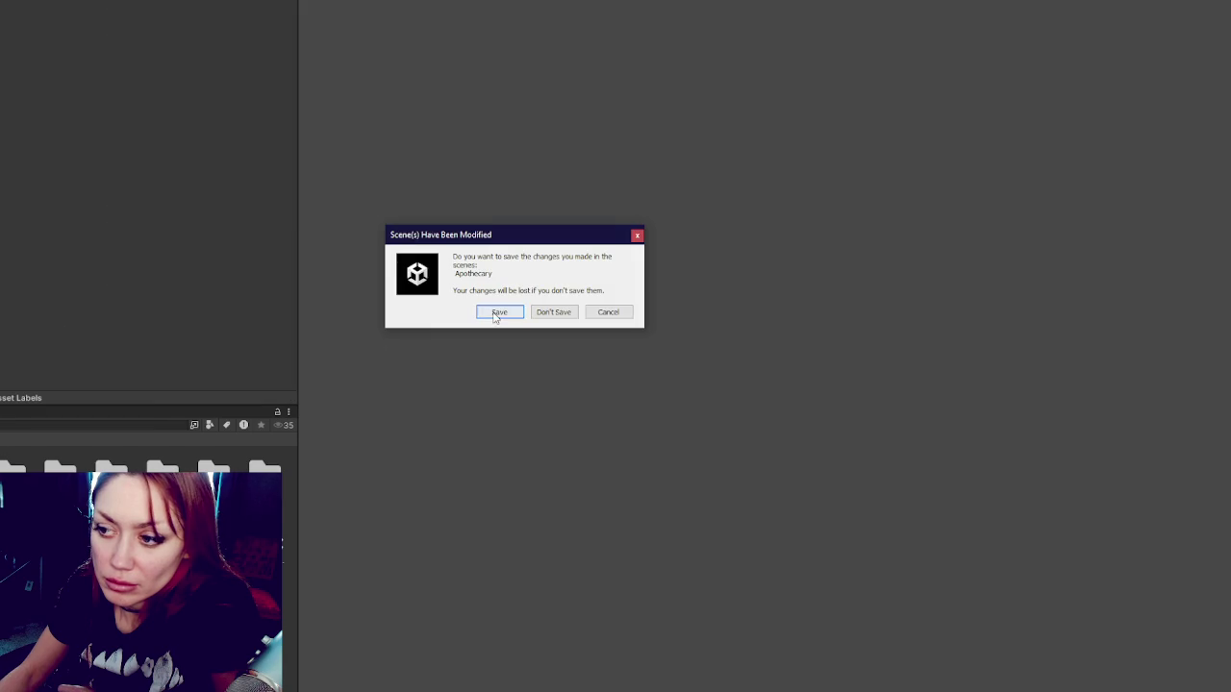
Confirm saving the Apothecary scene and briefly inspect the Animator component's settings.
{"action": "key", "text": "Return"}
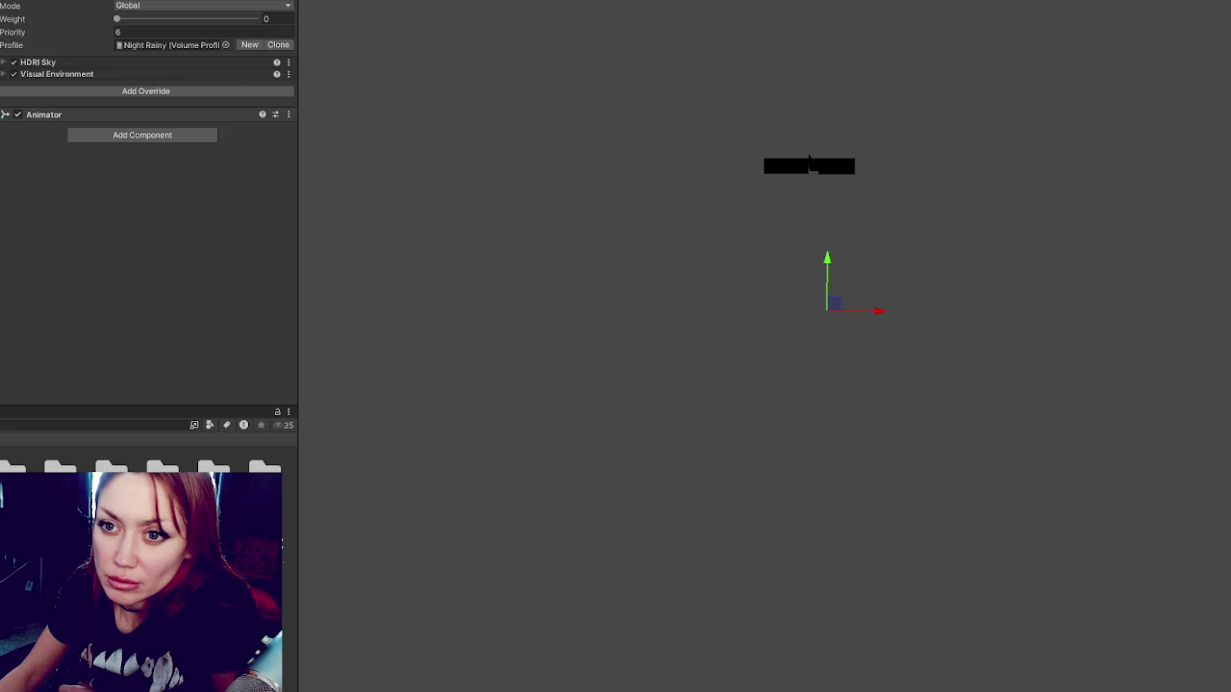
{"action": "left_click", "coordinate": [85, 116]}
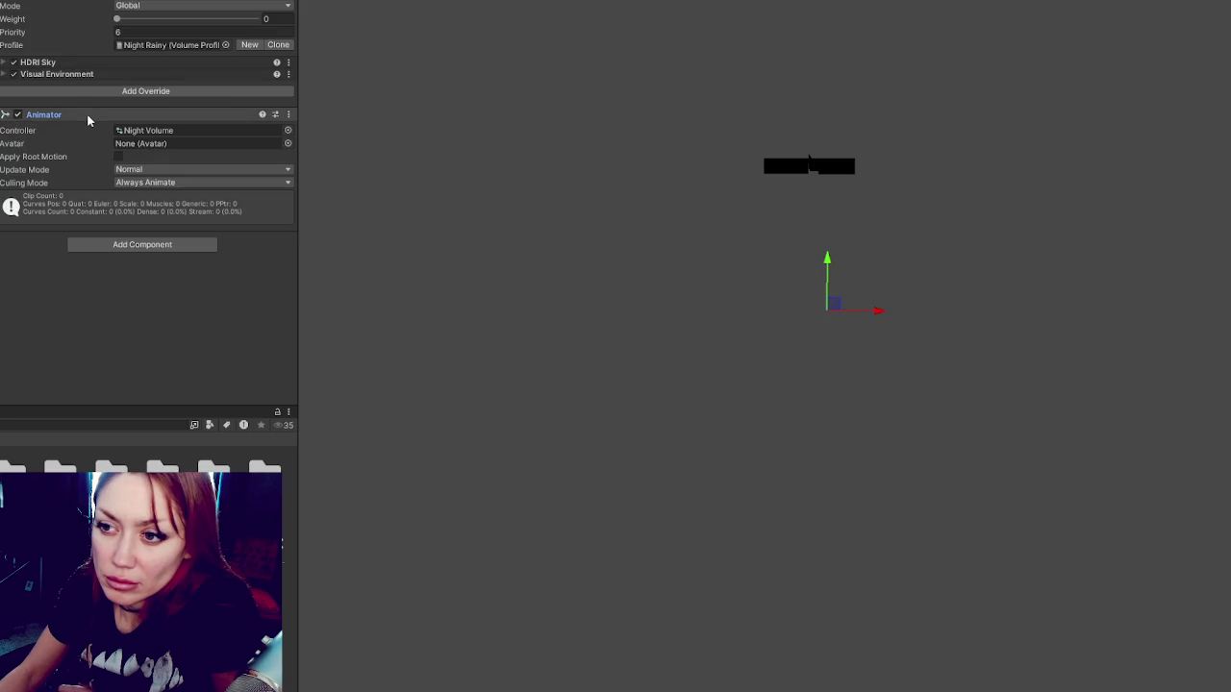
{"action": "left_click", "coordinate": [87, 116]}
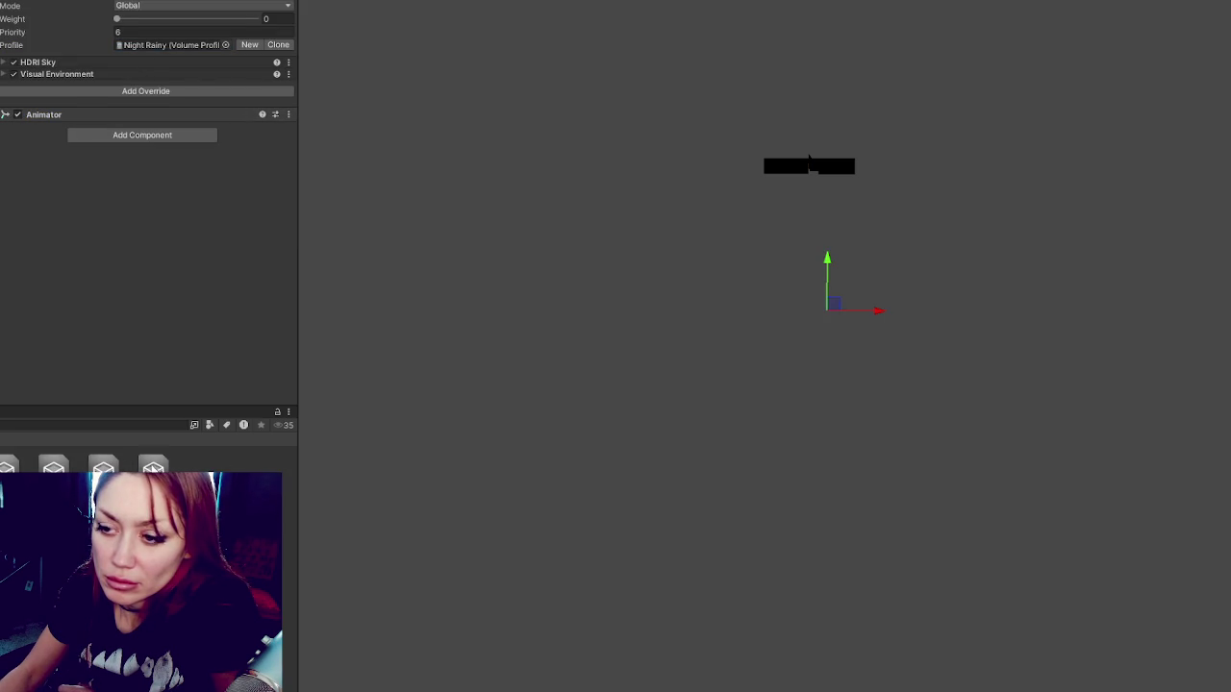
Try the Rainy 1 and Overcast 1 volume profiles, settle on Hazy 1, and save the modified scene.
{"action": "left_click_drag", "start_coordinate": [154, 112], "coordinate": [187, 45]}
{"action": "key", "text": "ctrl+z"}
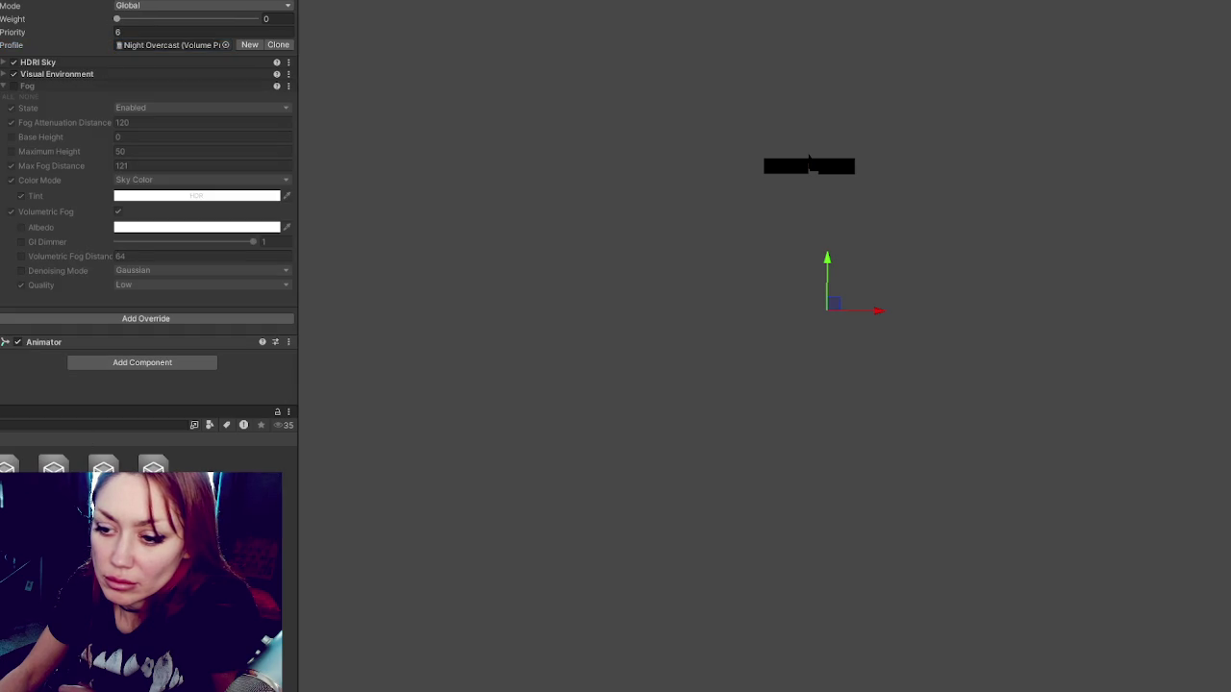
{"action": "left_click_drag", "start_coordinate": [147, 157], "coordinate": [163, 50]}
{"action": "key", "text": "ctrl+z"}
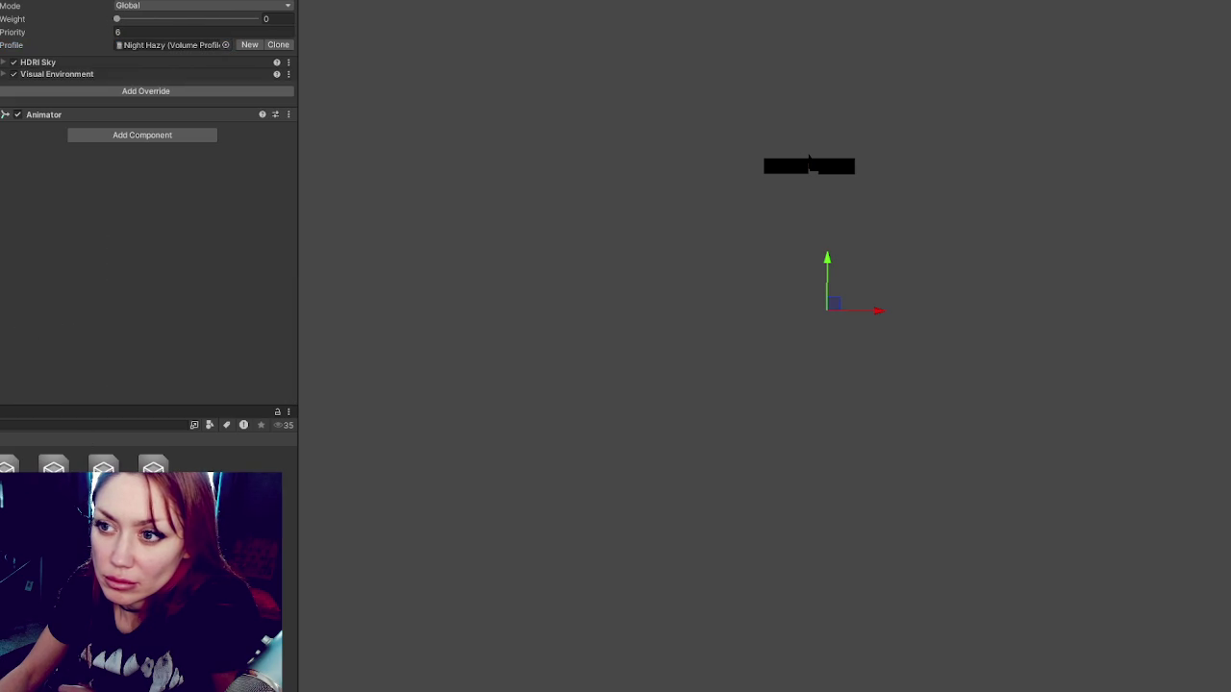
{"action": "left_click_drag", "start_coordinate": [138, 134], "coordinate": [165, 47]}
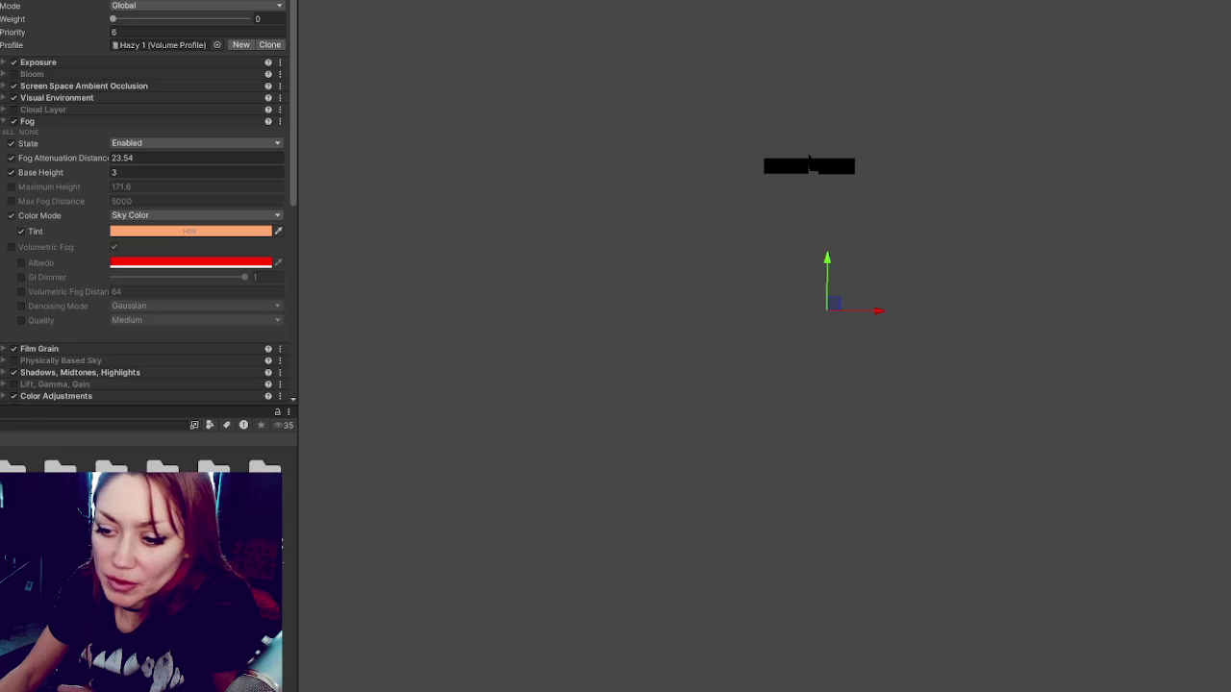
{"action": "left_click", "coordinate": [420, 2]}
{"action": "left_click", "coordinate": [489, 315]}
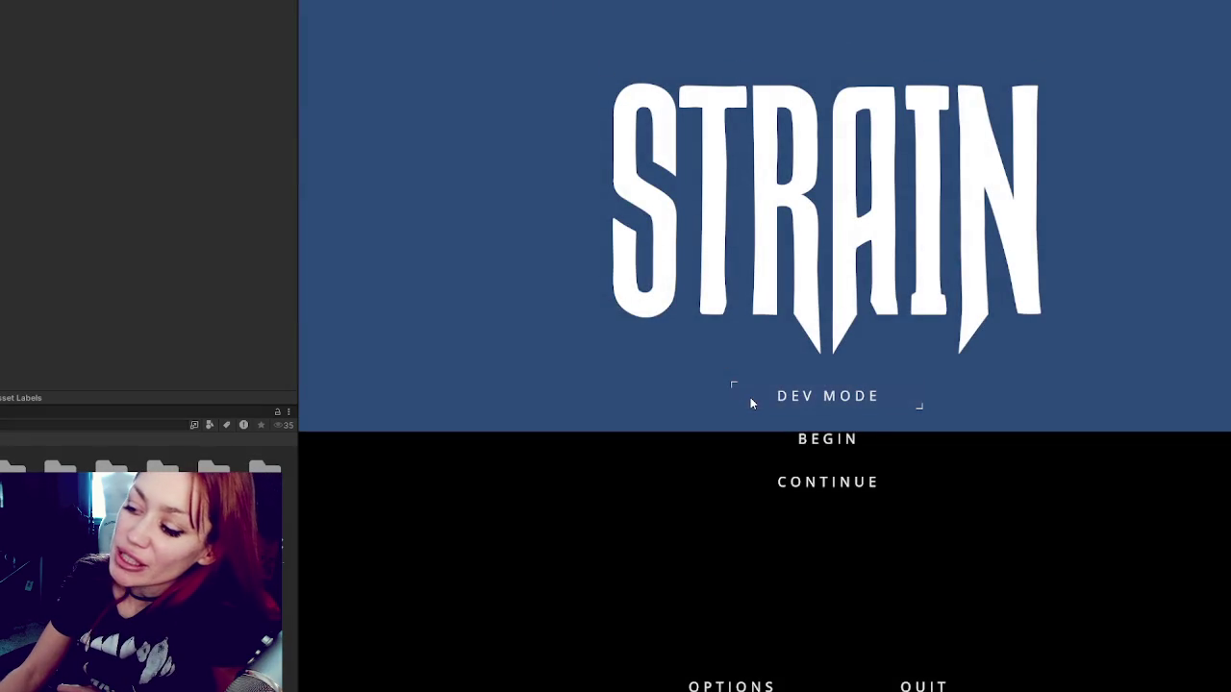
Choose Dev Mode on the STRAIN title menu to load into the level.
{"action": "left_click", "coordinate": [762, 391]}
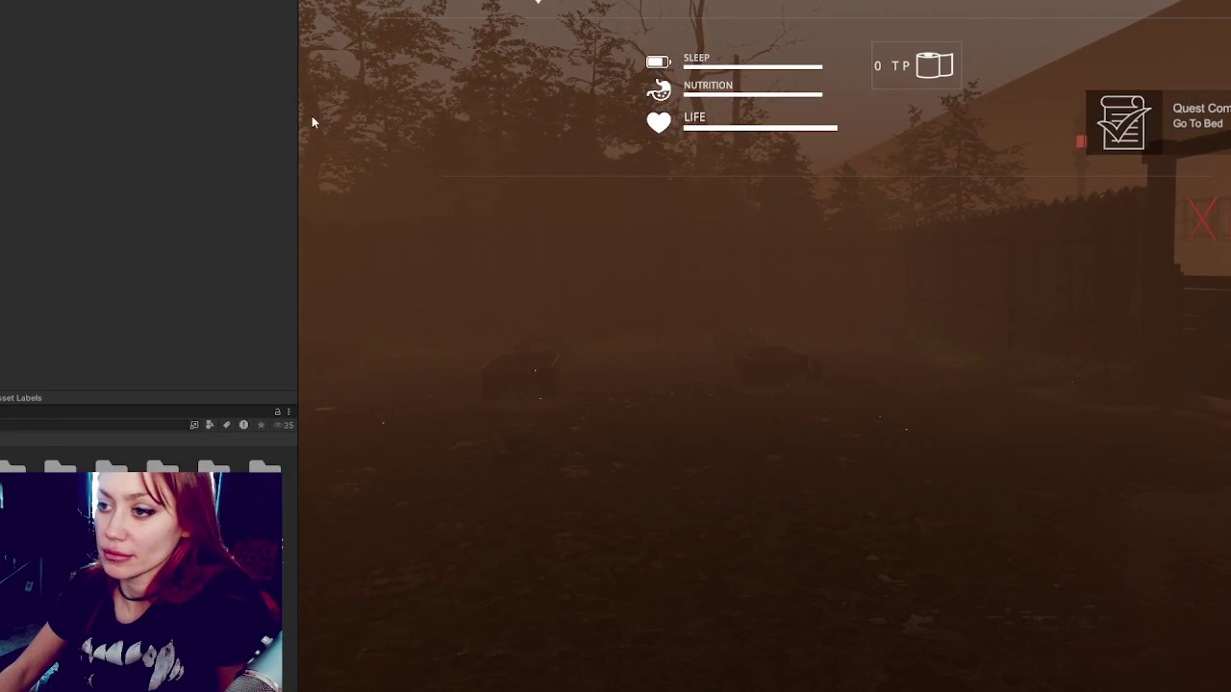
Widen the game view, take player control, and pick up the stone, kettle and scrap wood.
{"action": "left_click_drag", "start_coordinate": [296, 116], "coordinate": [5, 159]}
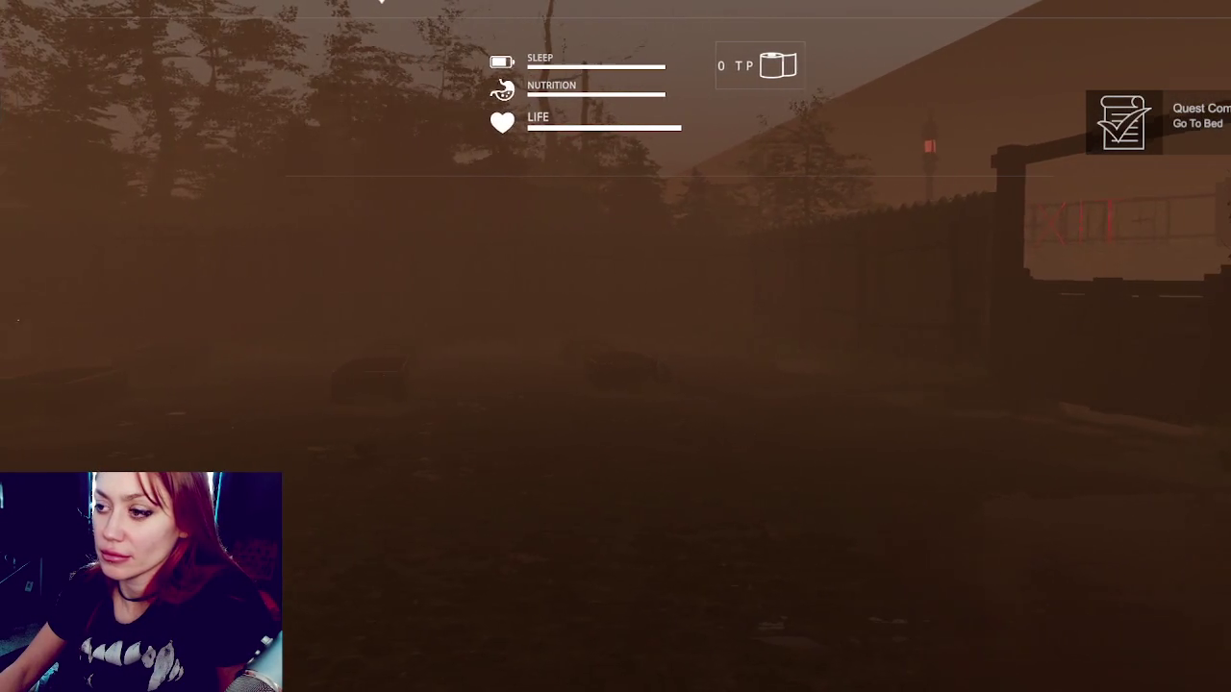
{"action": "left_click", "coordinate": [324, 310]}
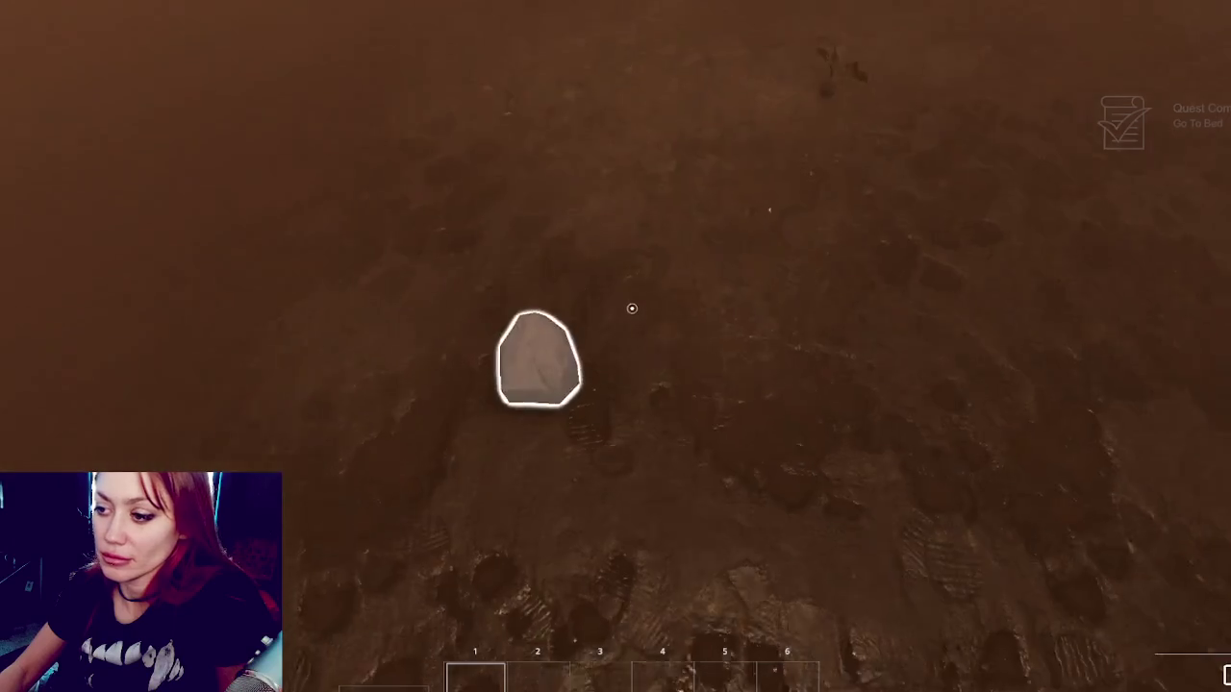
{"action": "left_click", "coordinate": [632, 307]}
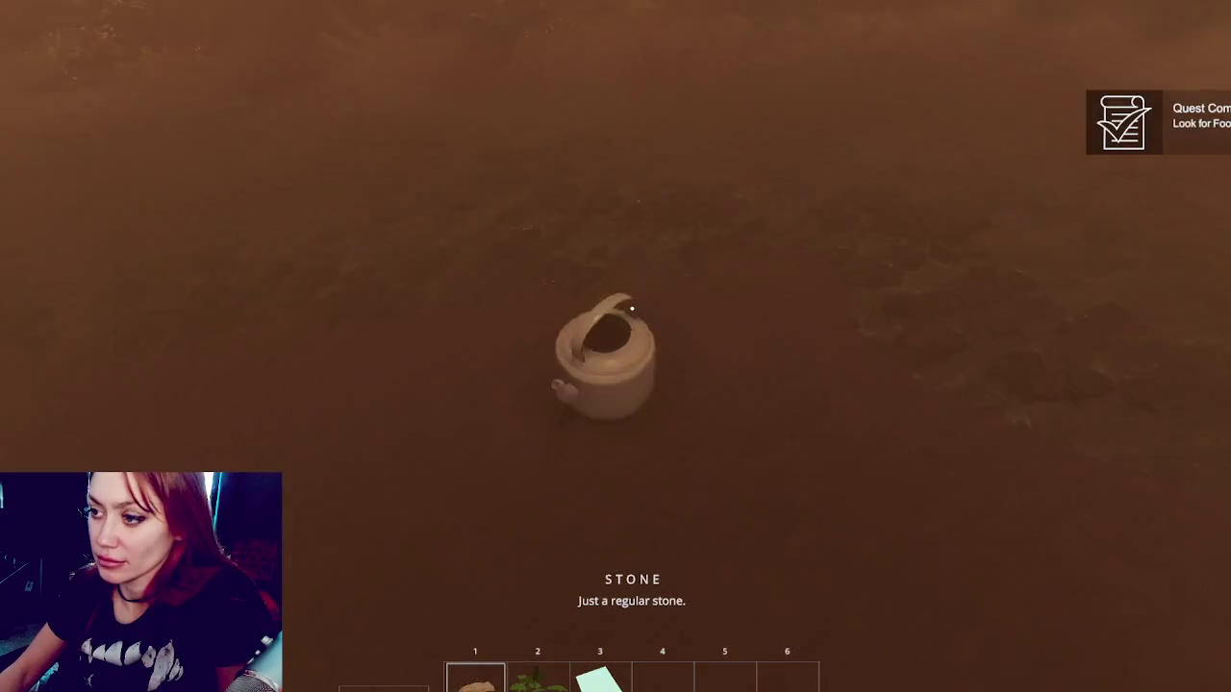
{"action": "left_click", "coordinate": [632, 307]}
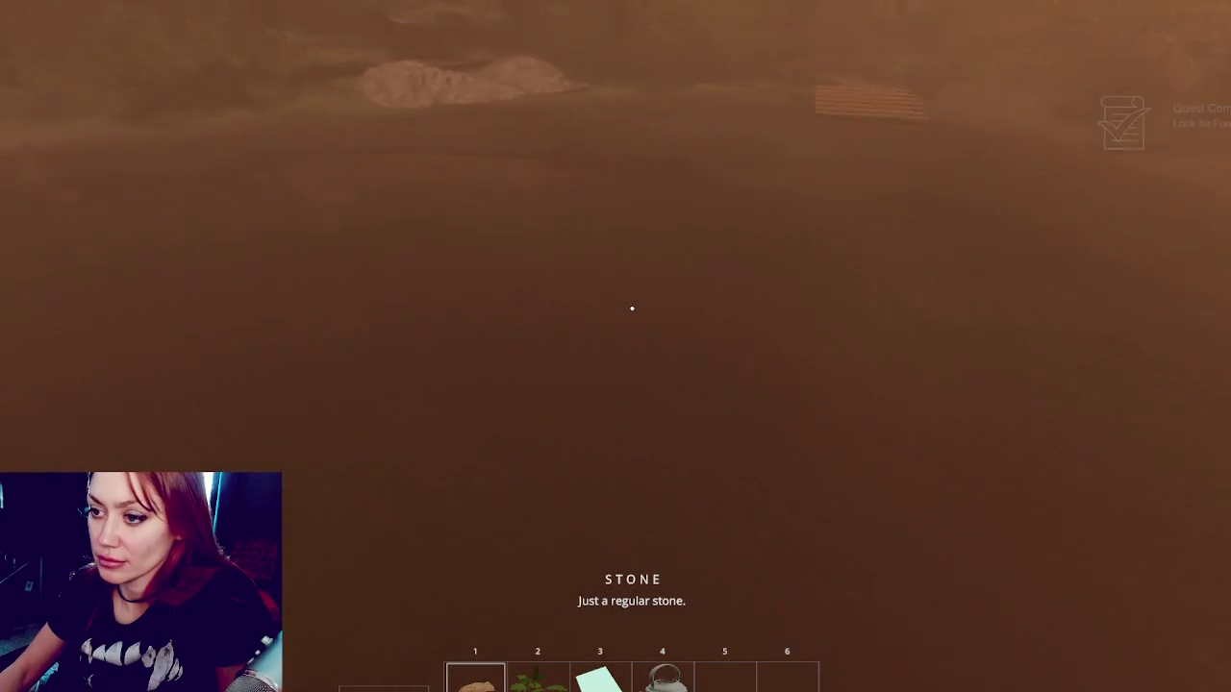
{"action": "key", "text": "3"}
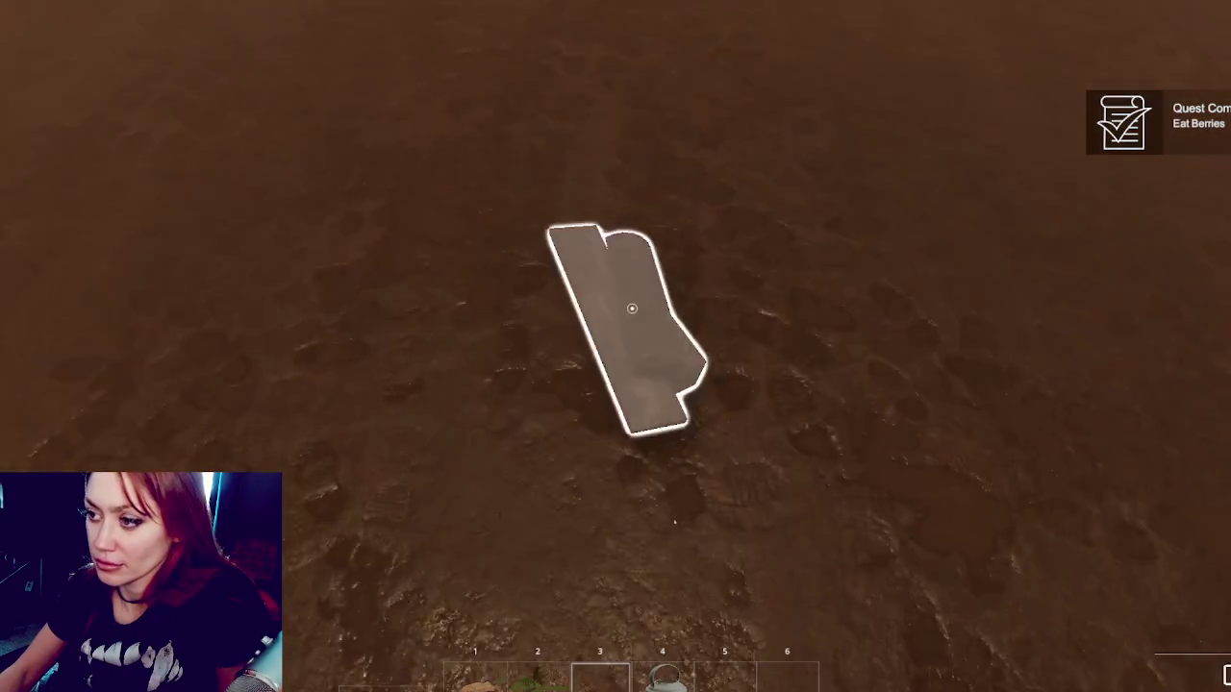
{"action": "left_click", "coordinate": [631, 308]}
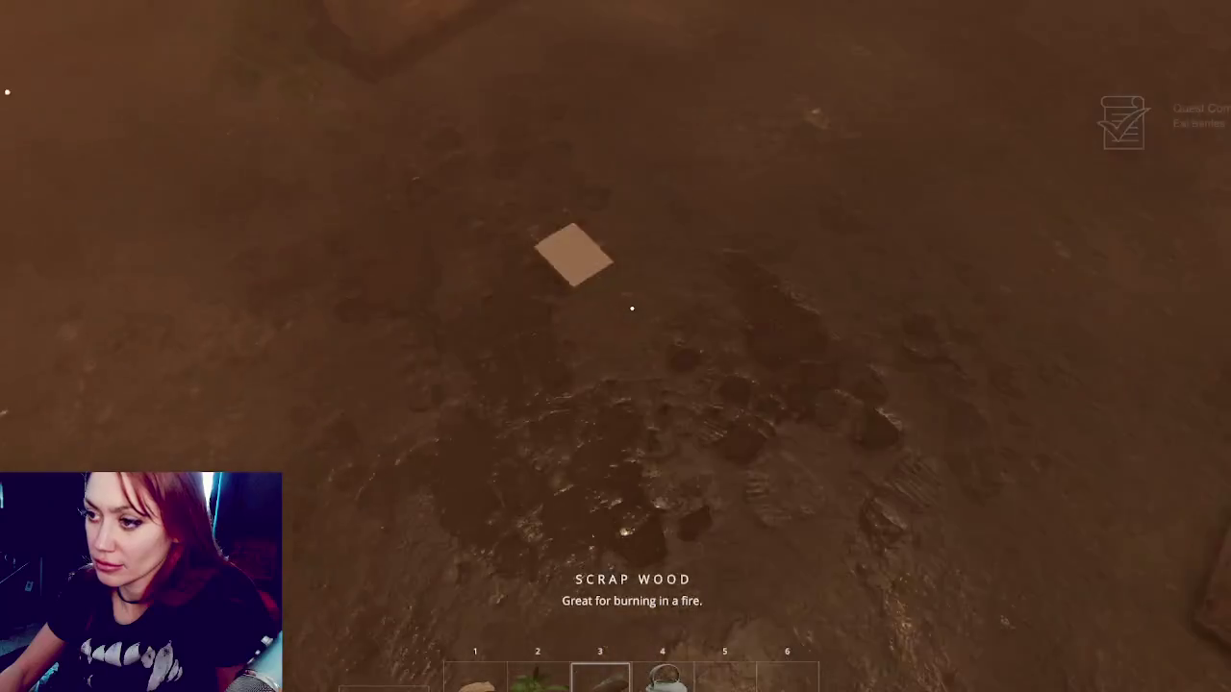
{"action": "key", "text": "2"}
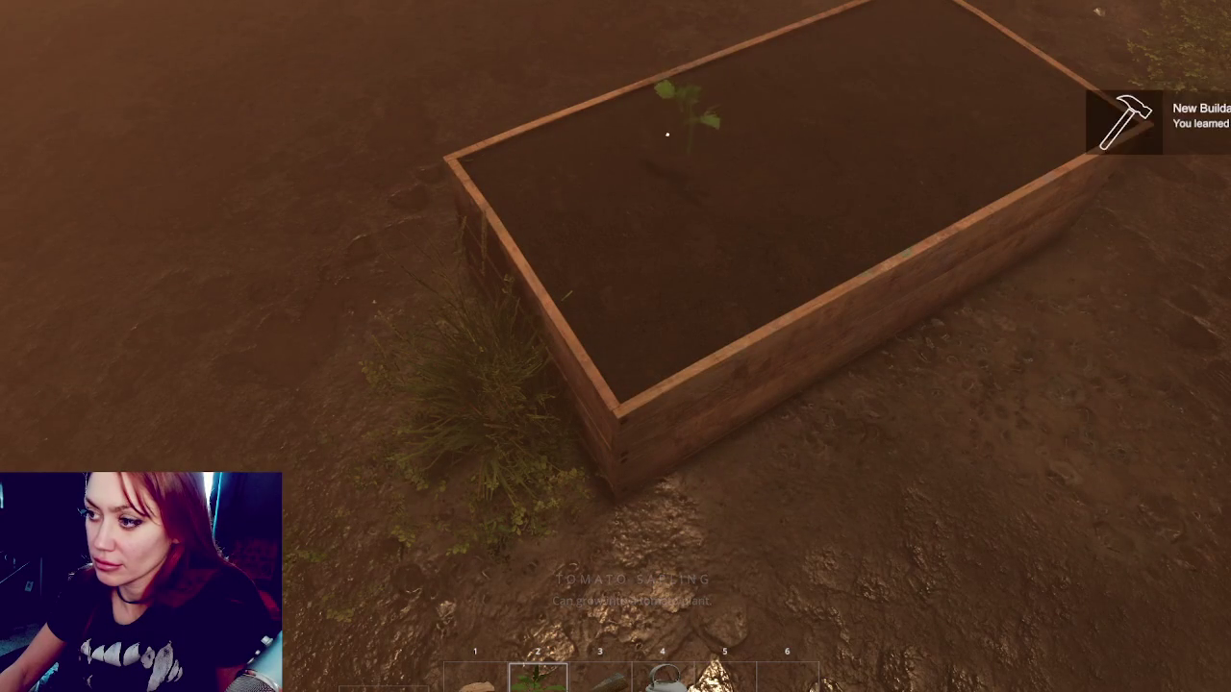
Plant the tomato sapling, grab the newspaper, fill the kettle at the pump, gather berries, and water the plant.
{"action": "left_click", "coordinate": [618, 51]}
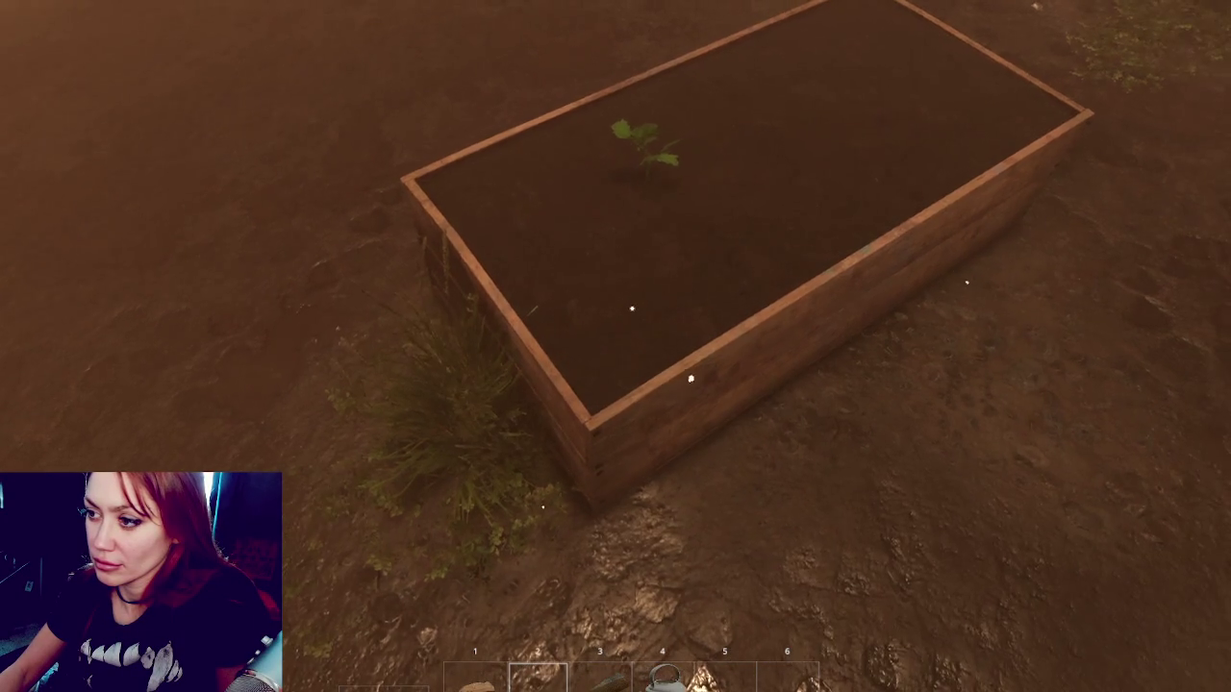
{"action": "key", "text": "e"}
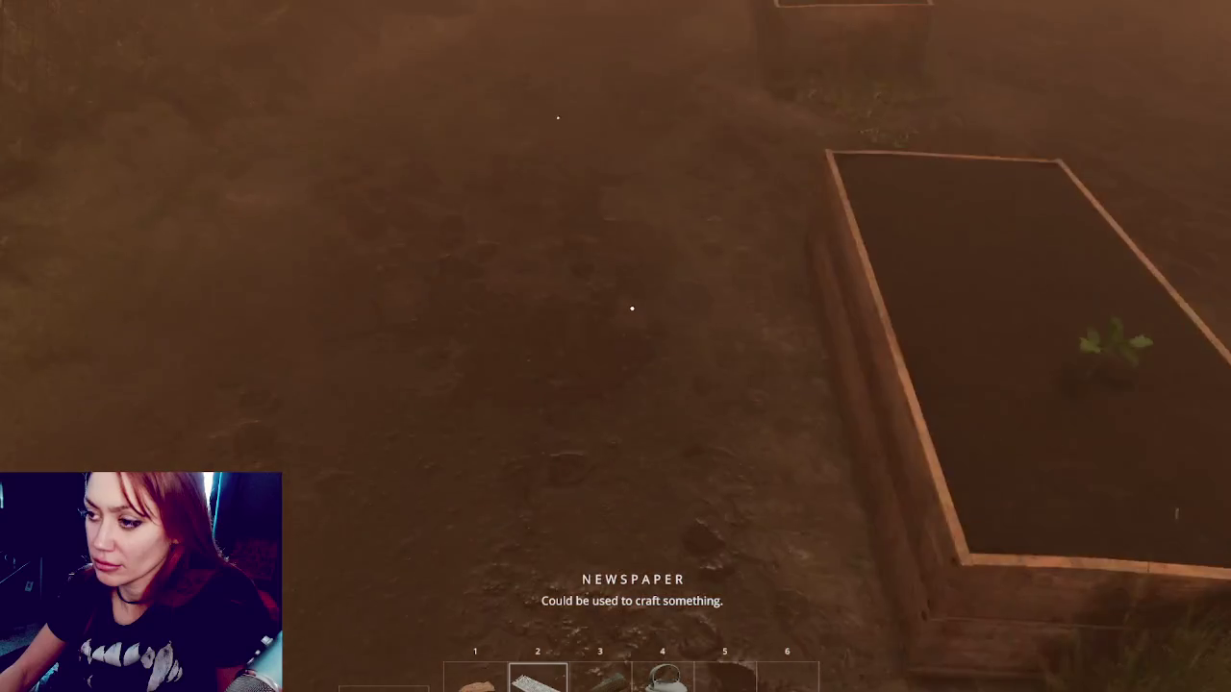
{"action": "key", "text": "4"}
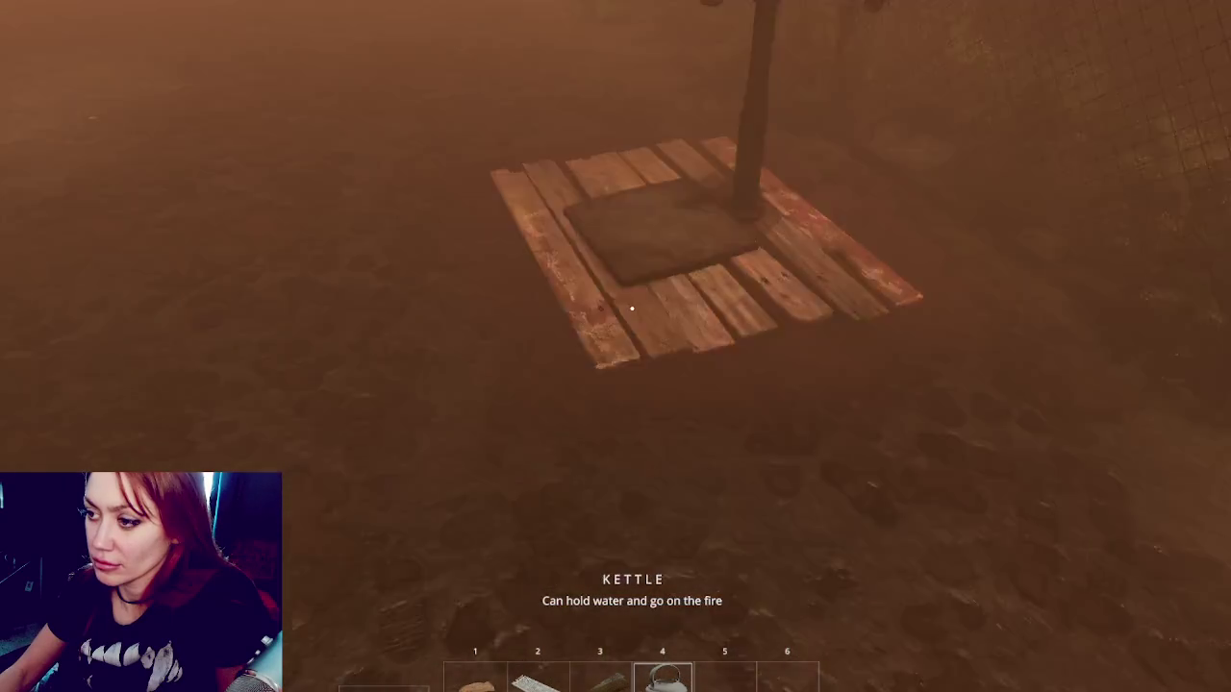
{"action": "left_click", "coordinate": [632, 308]}
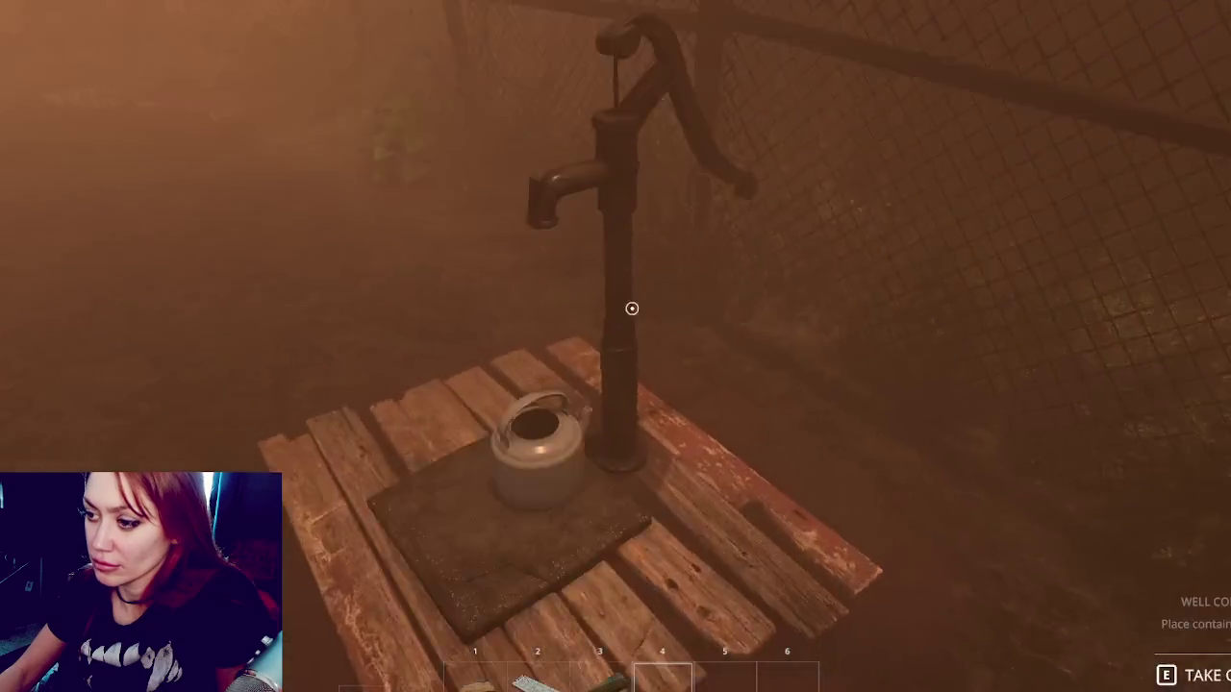
{"action": "left_click", "coordinate": [632, 307]}
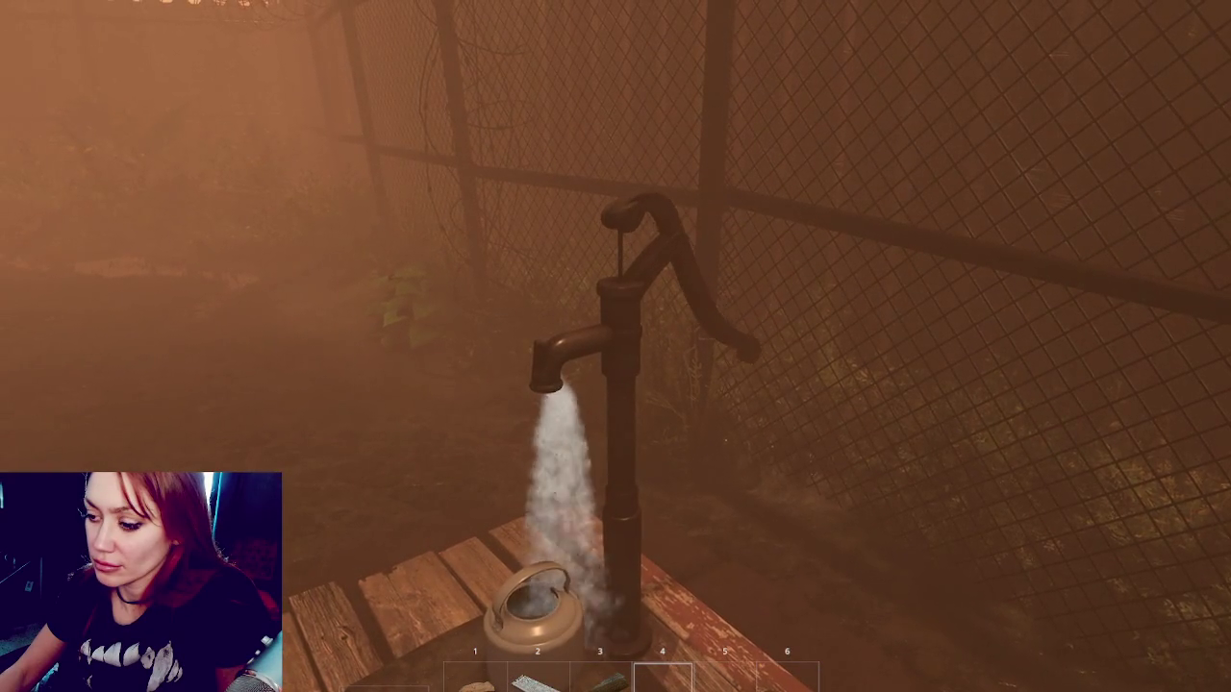
{"action": "key", "text": "e"}
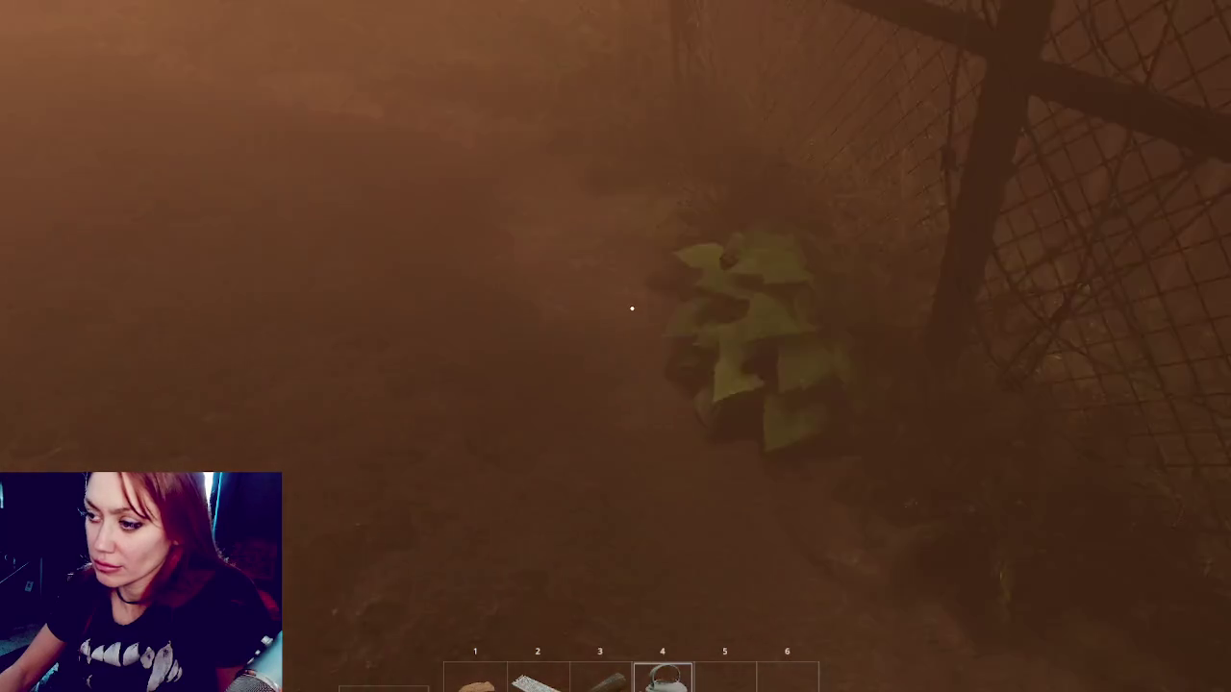
{"action": "key", "text": "e"}
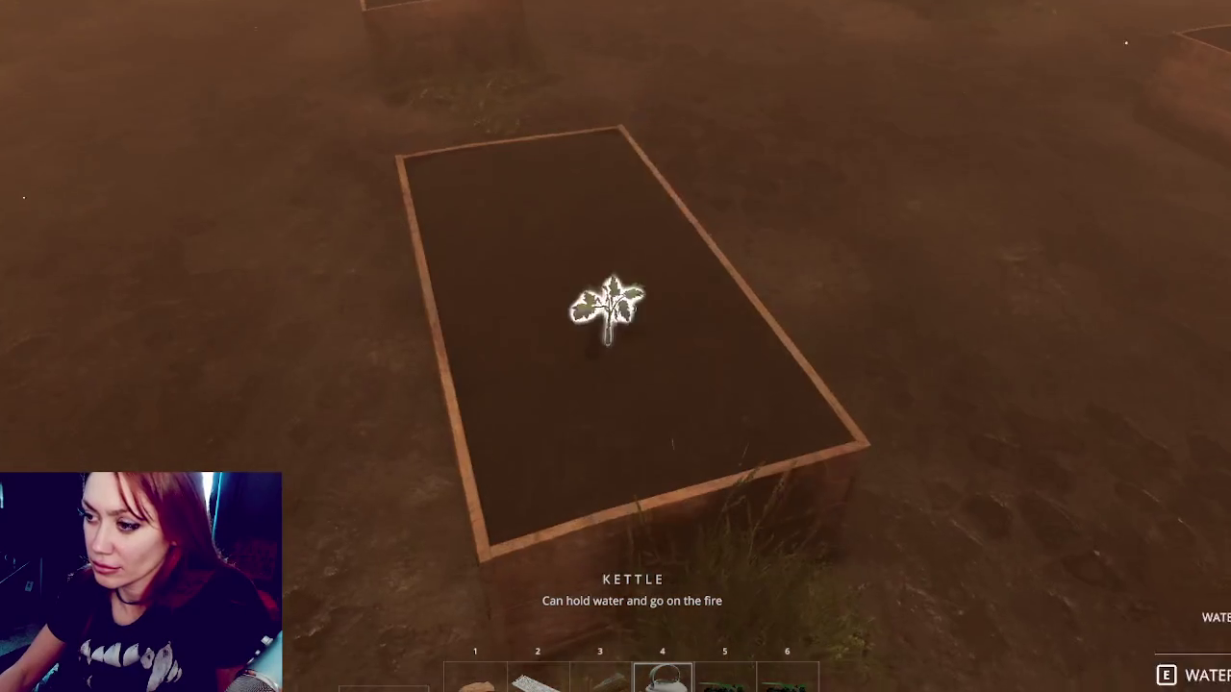
{"action": "left_click", "coordinate": [596, 302]}
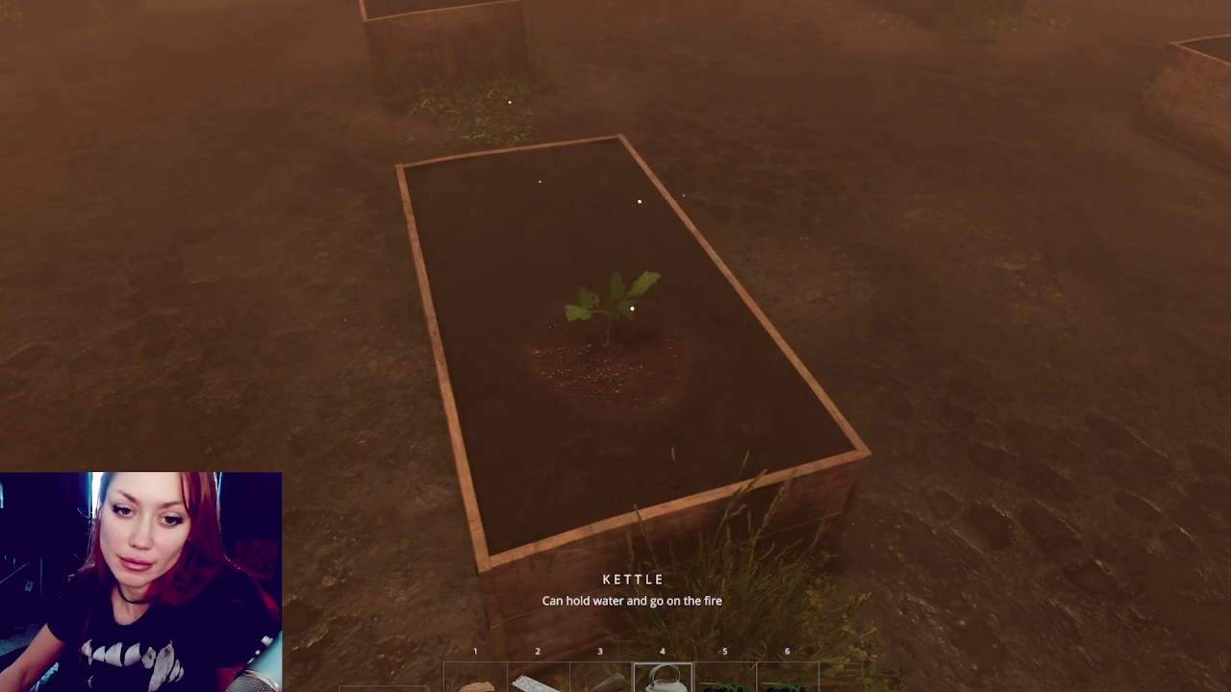
Step back from the planter and choose the Newspaper Bed from the build options.
{"action": "key", "text": "w"}
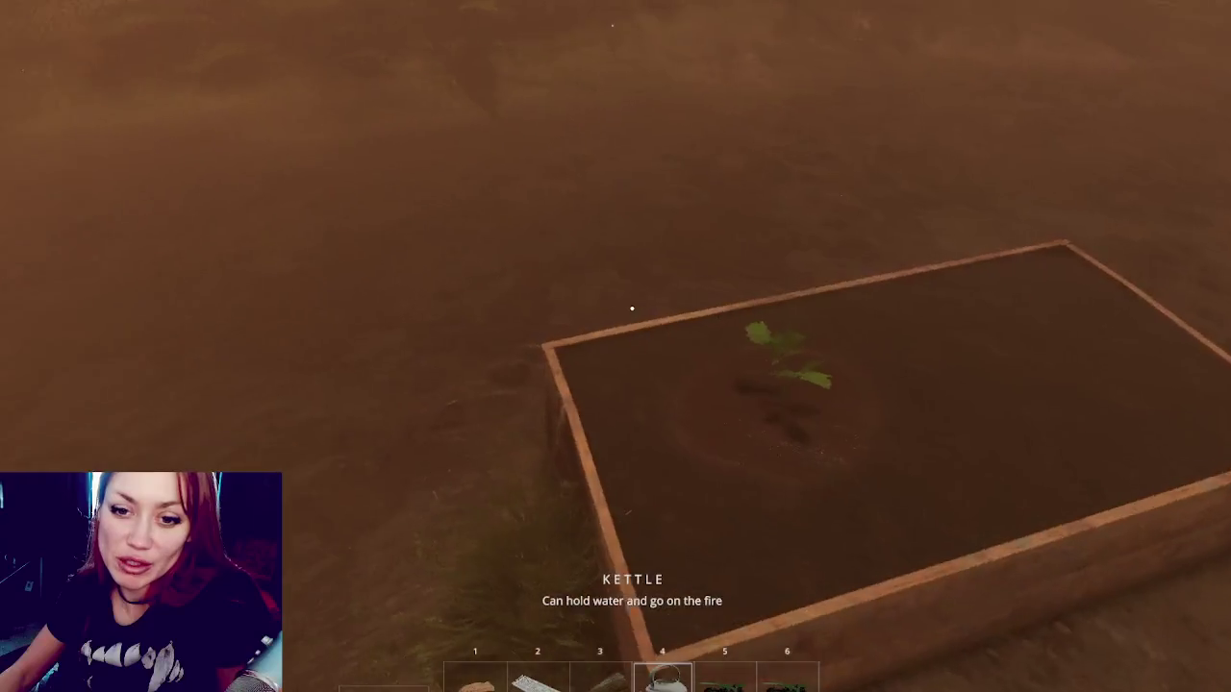
{"action": "key", "text": "s"}
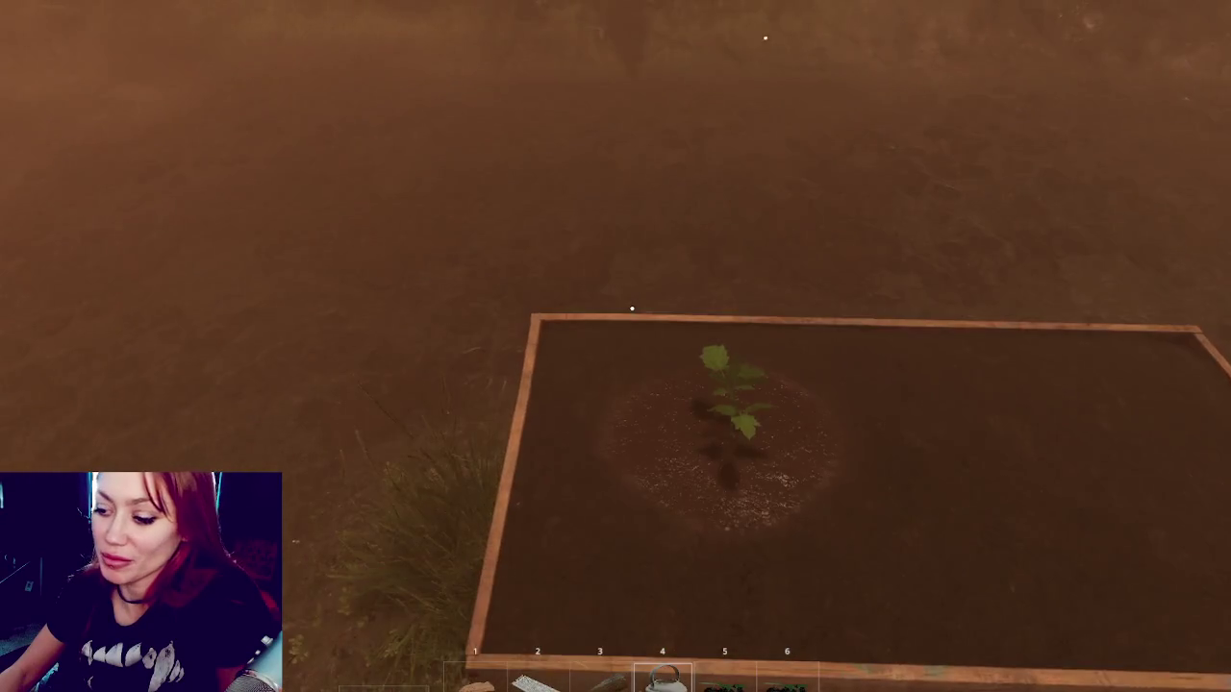
{"action": "key", "text": "Tab"}
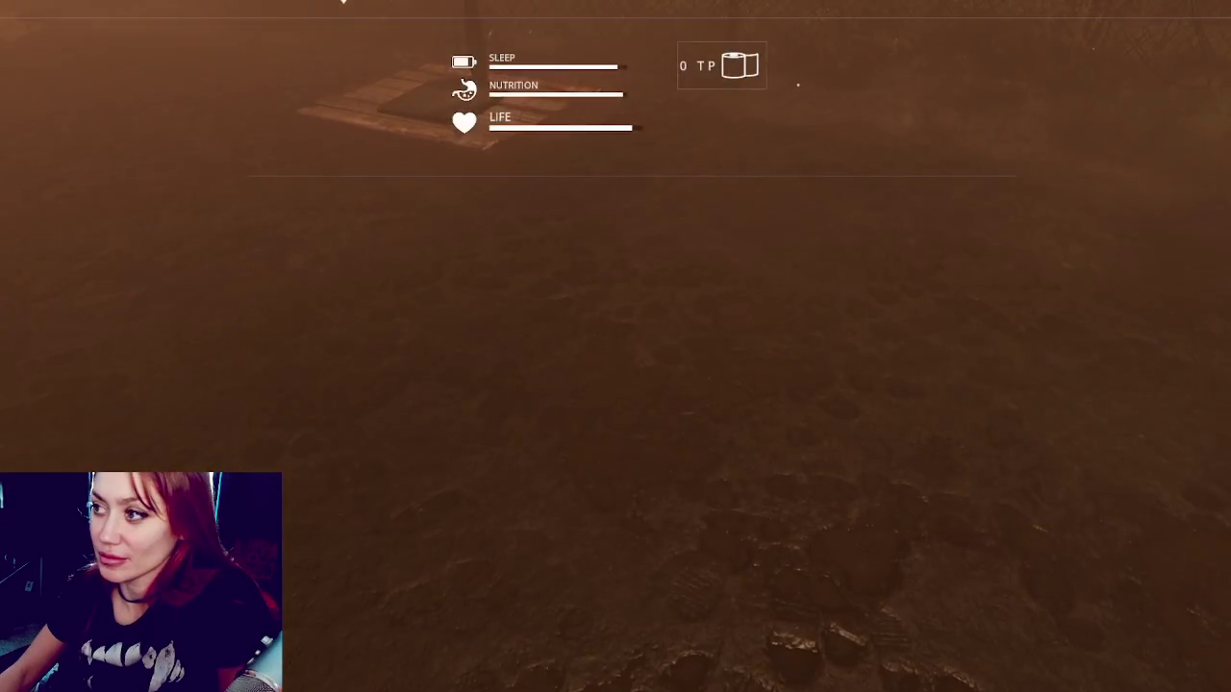
{"action": "left_click", "coordinate": [837, 151]}
Place the newspaper bed, open the gate, and walk through the foggy yard up to the fence.
{"action": "left_click", "coordinate": [632, 308]}
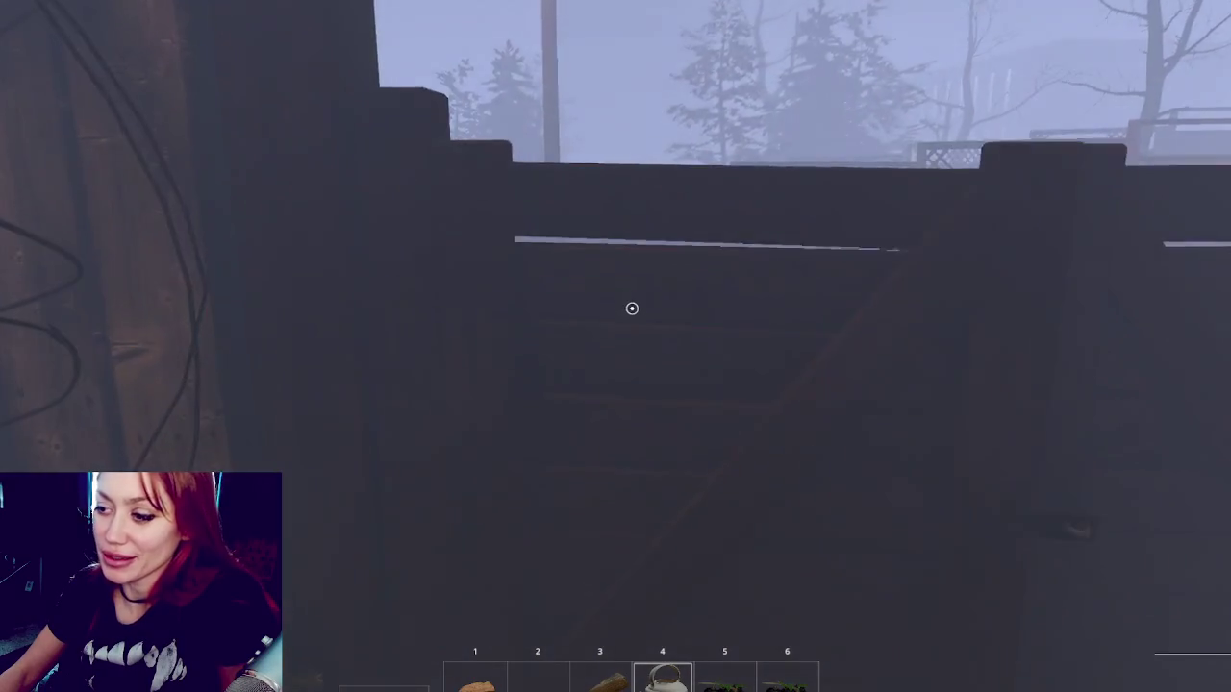
{"action": "key", "text": "e"}
{"action": "key", "text": "w"}
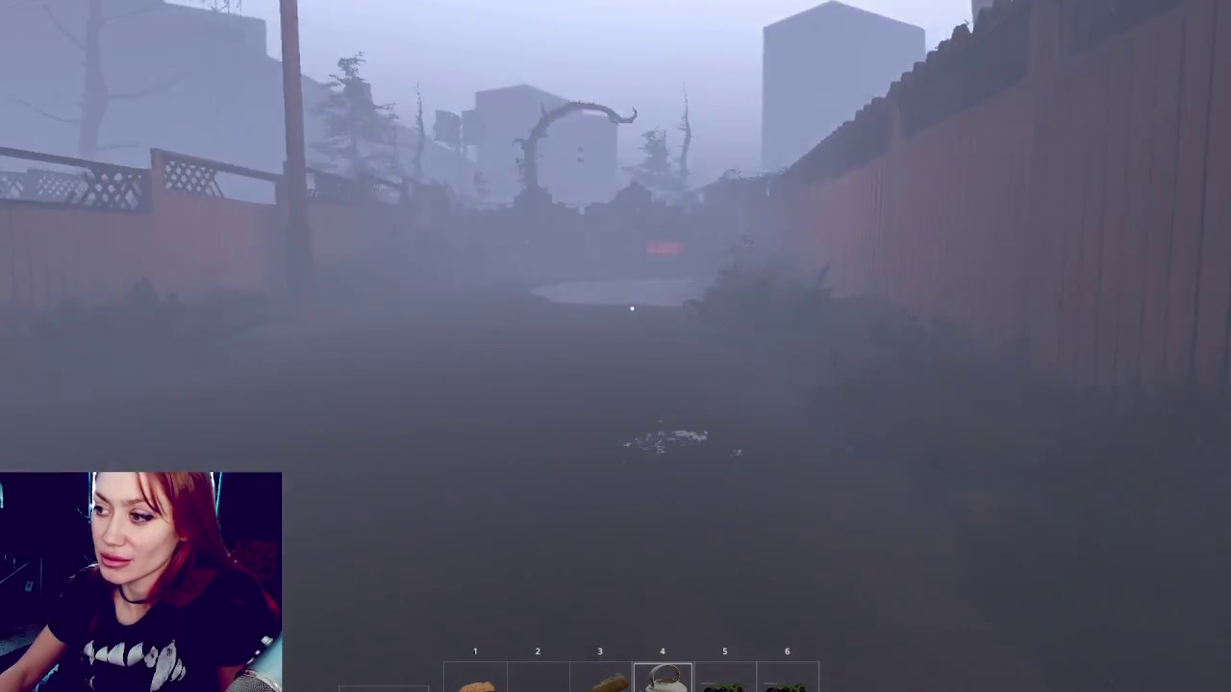
{"action": "key", "text": "w"}
{"action": "key", "text": "w"}
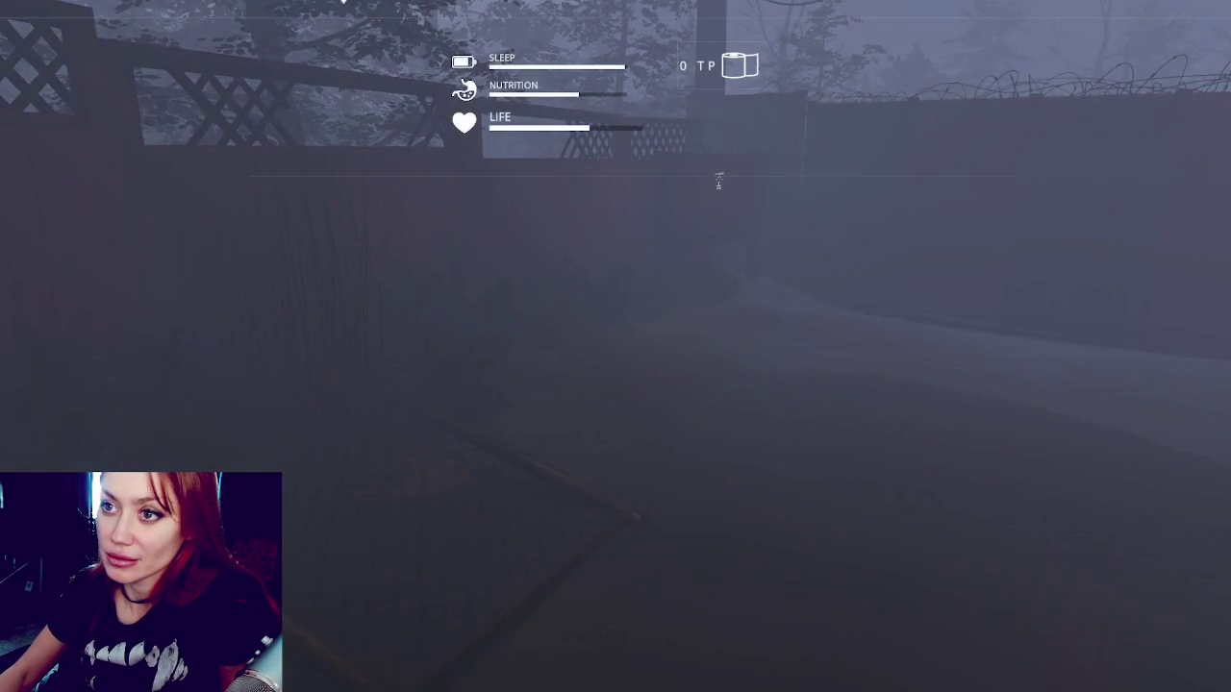
{"action": "key", "text": "4"}
{"action": "key", "text": "w"}
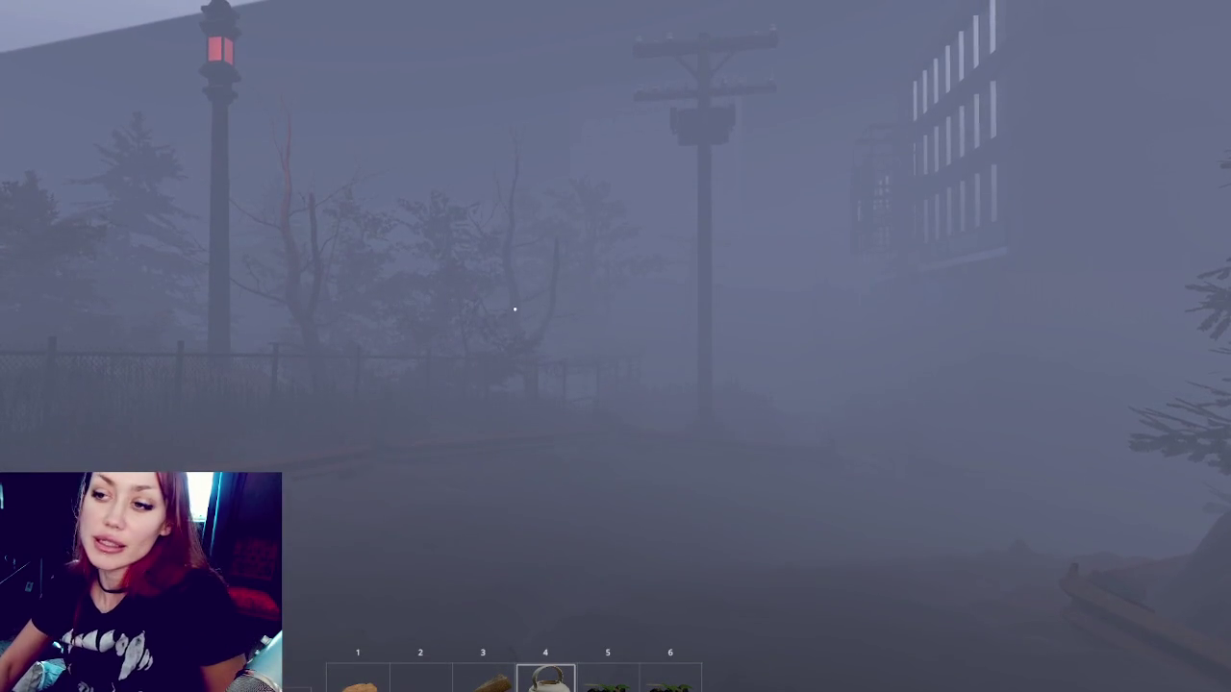
Walk along the stone path, across the checkered courtyard past the log by the water, to the gazebo seating.
{"action": "key", "text": "w"}
{"action": "key", "text": "w"}
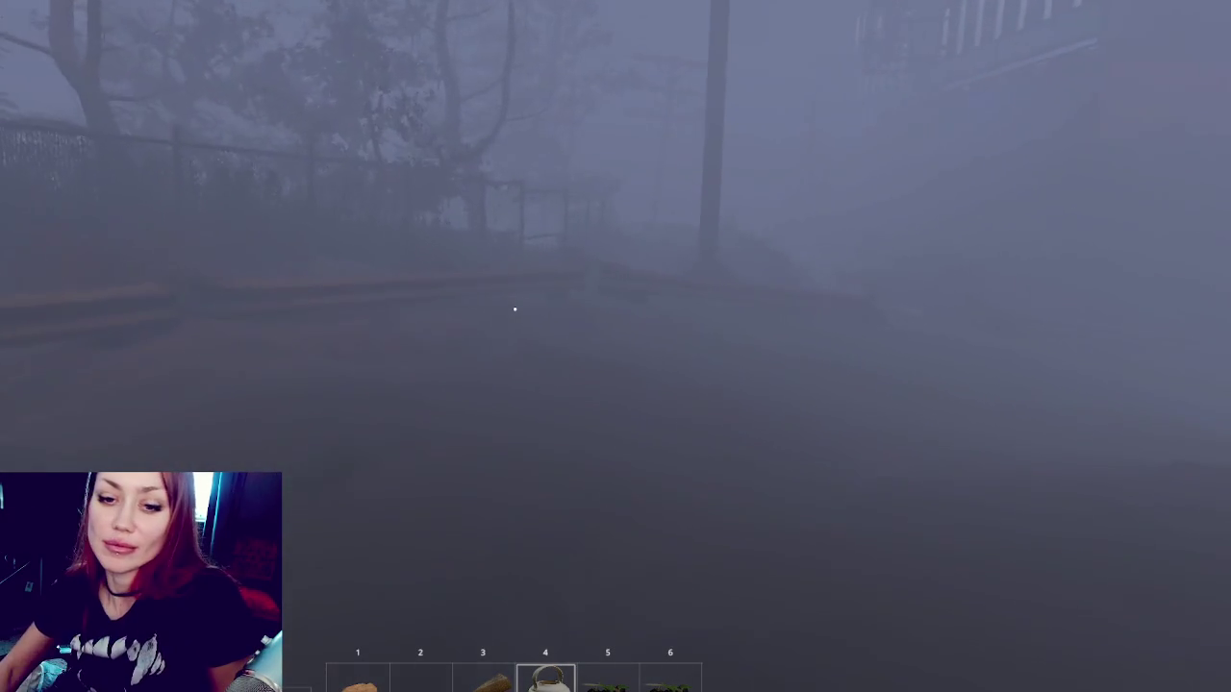
{"action": "key", "text": "w"}
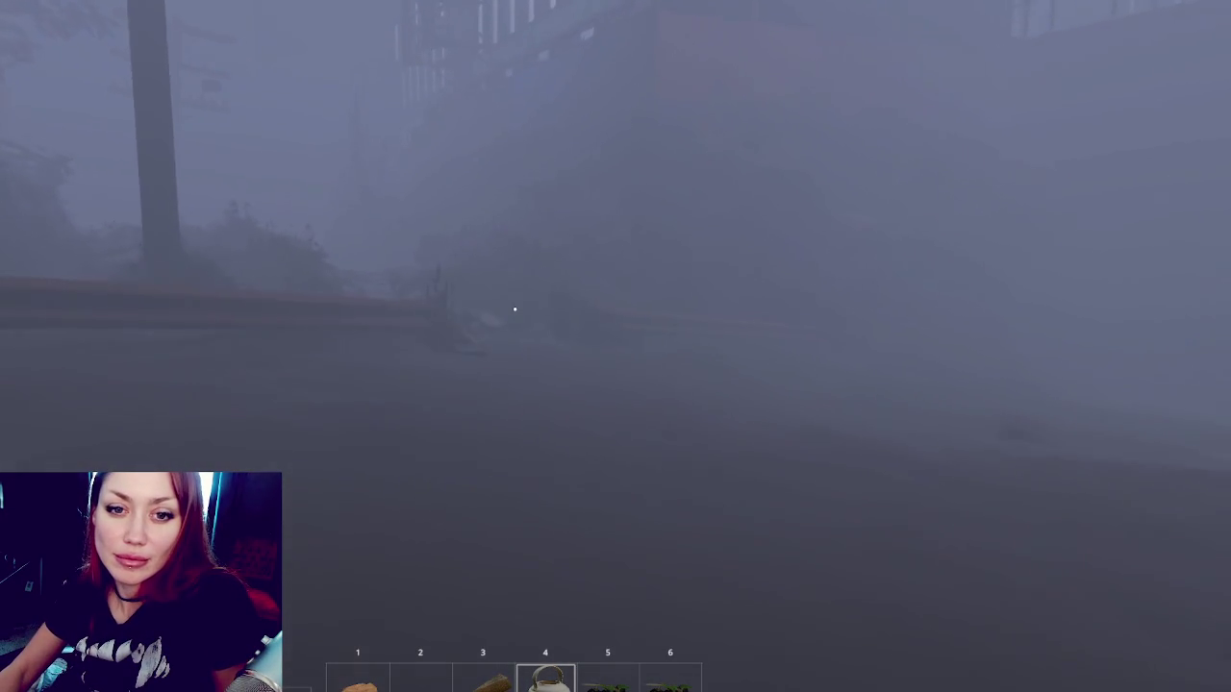
{"action": "key", "text": "w"}
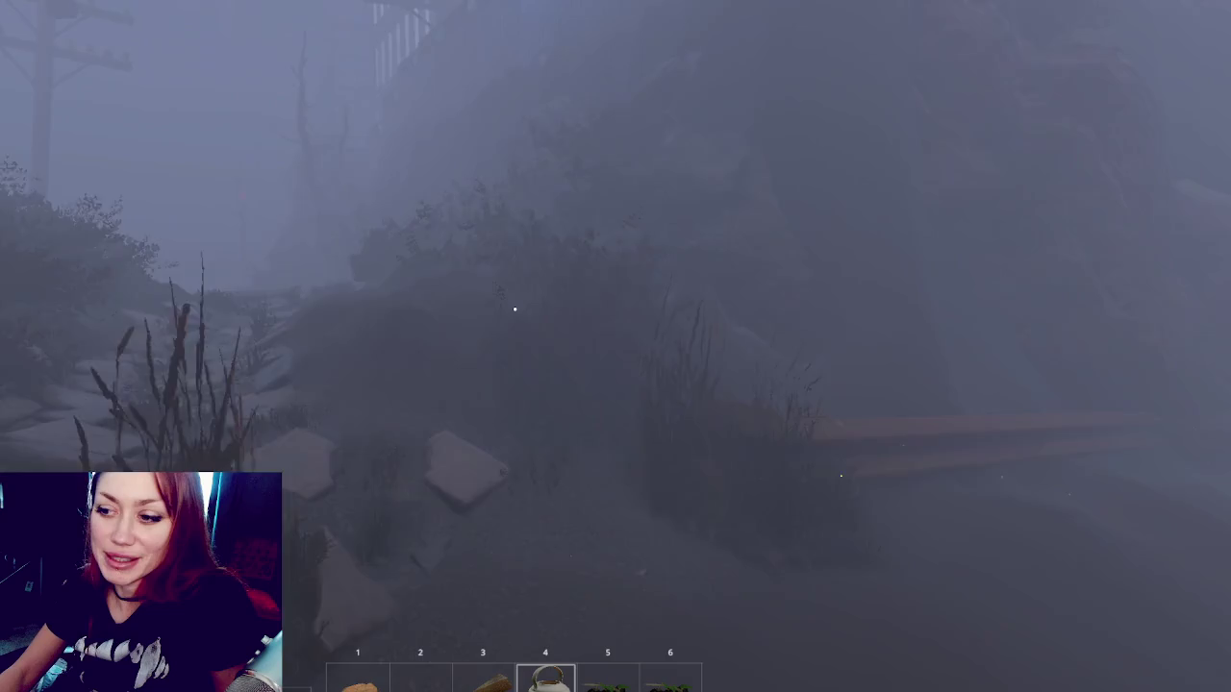
{"action": "key", "text": "w"}
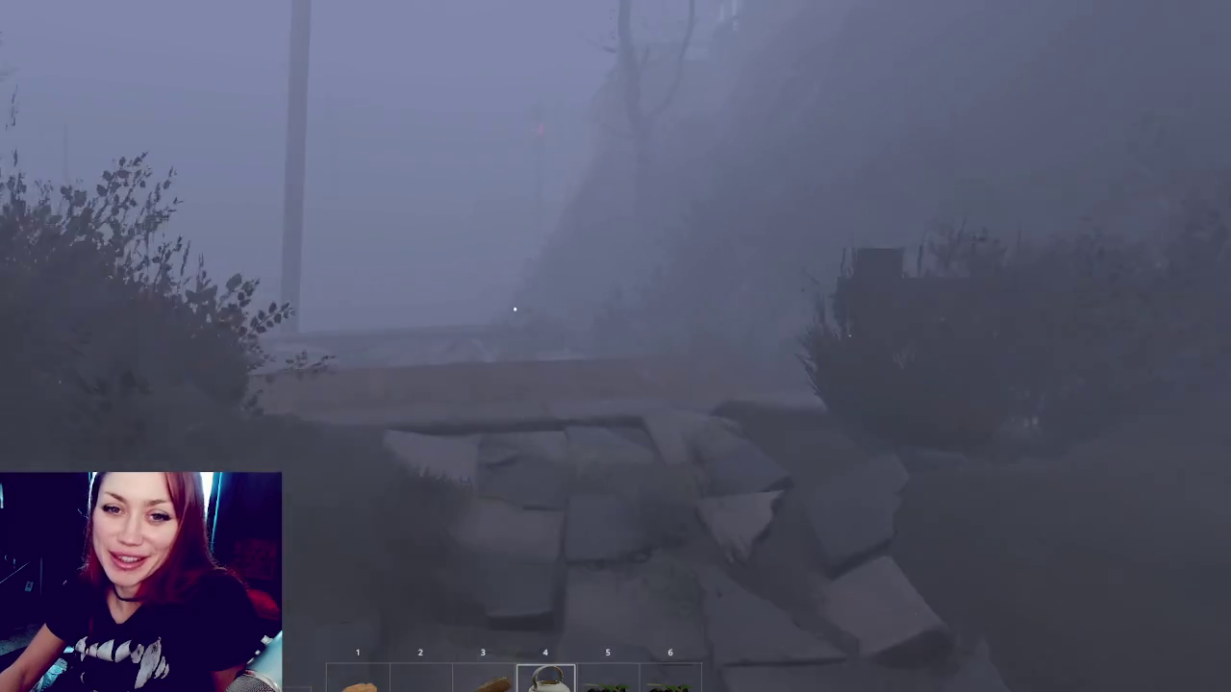
{"action": "key", "text": "shift+w"}
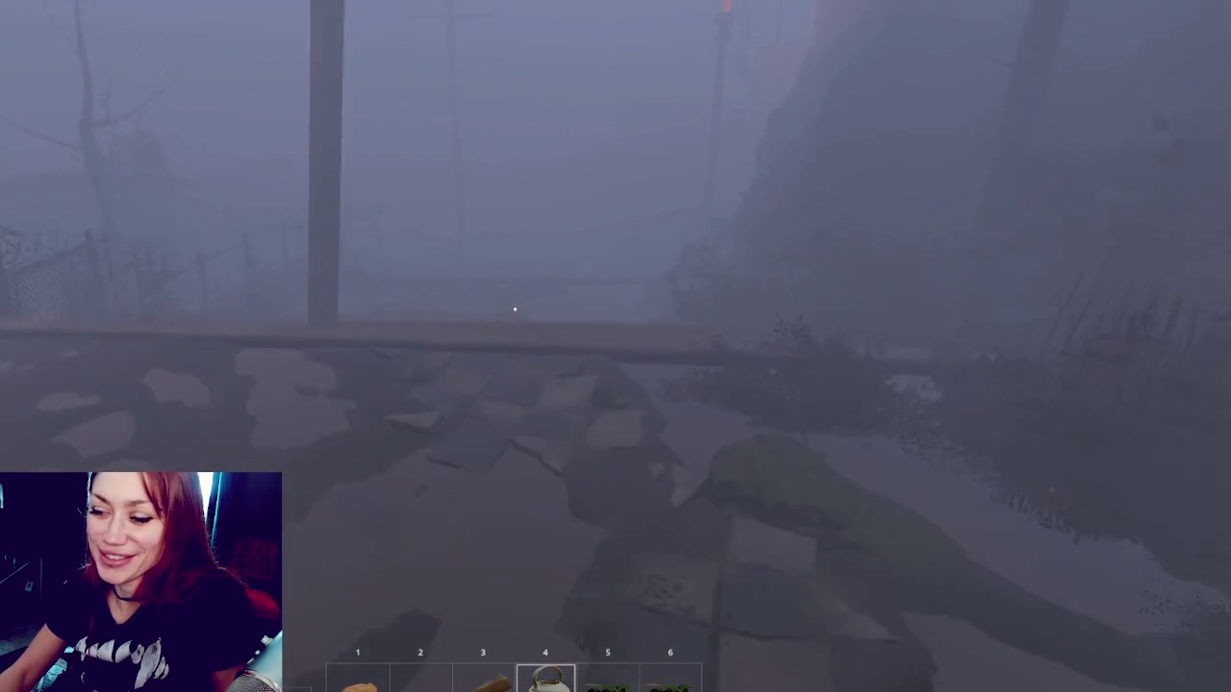
{"action": "key", "text": "w"}
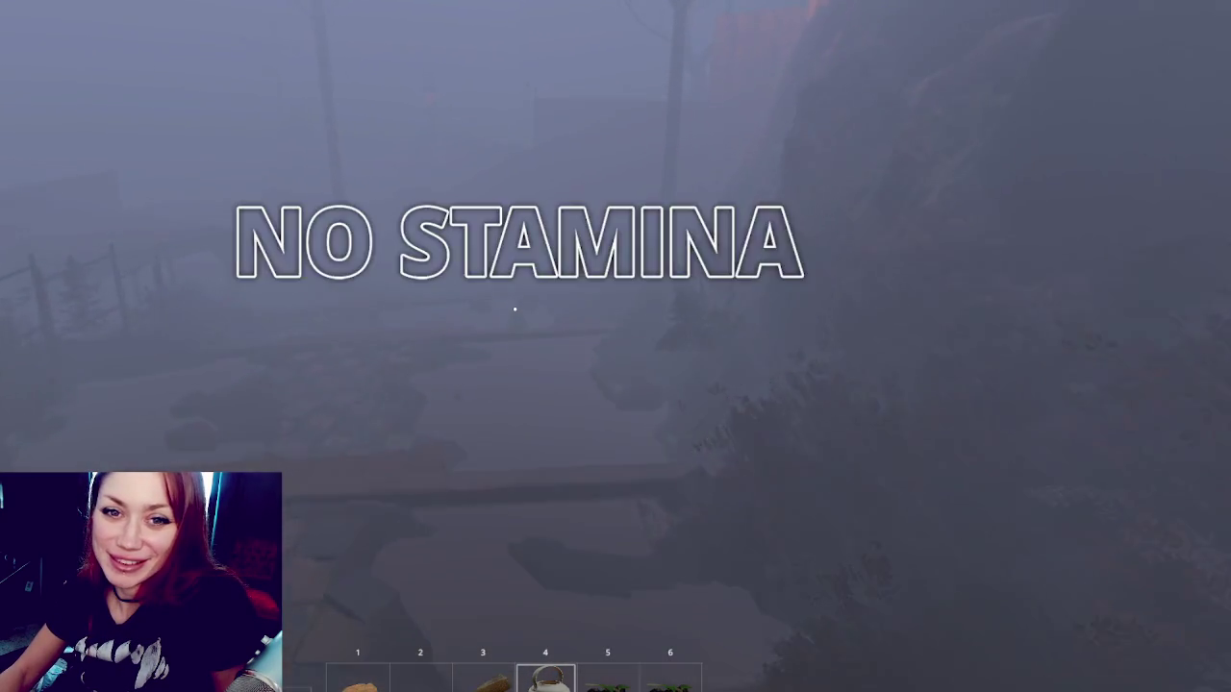
{"action": "key", "text": "w"}
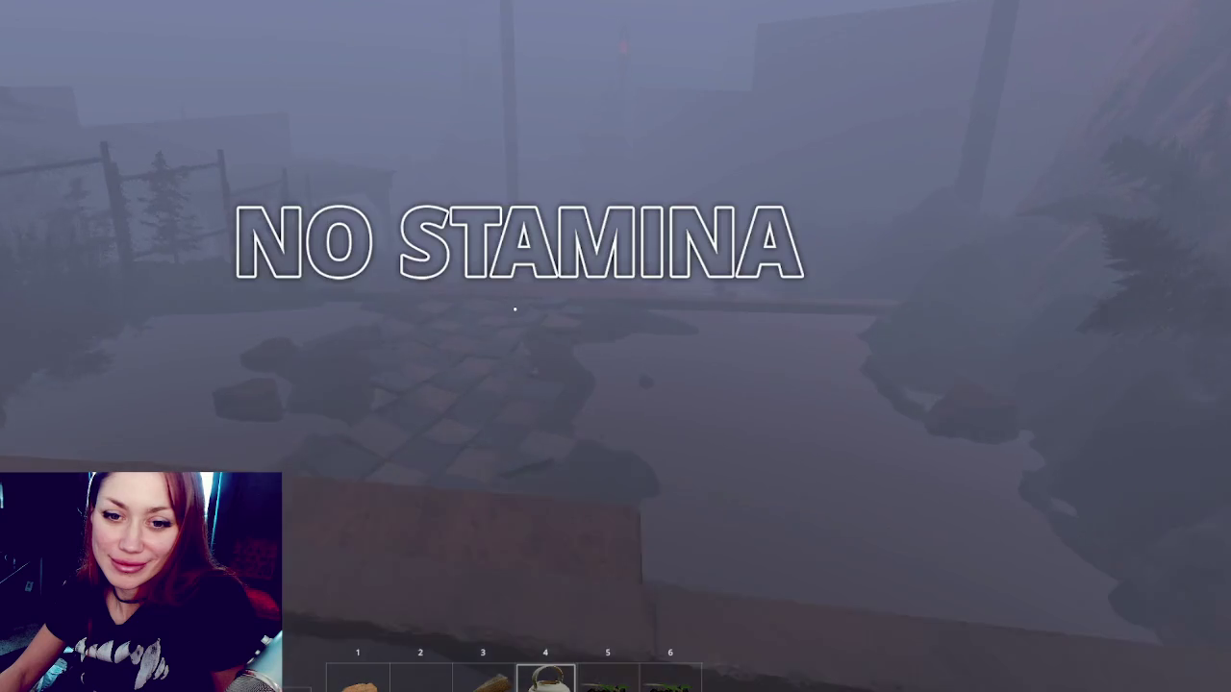
{"action": "key", "text": "w"}
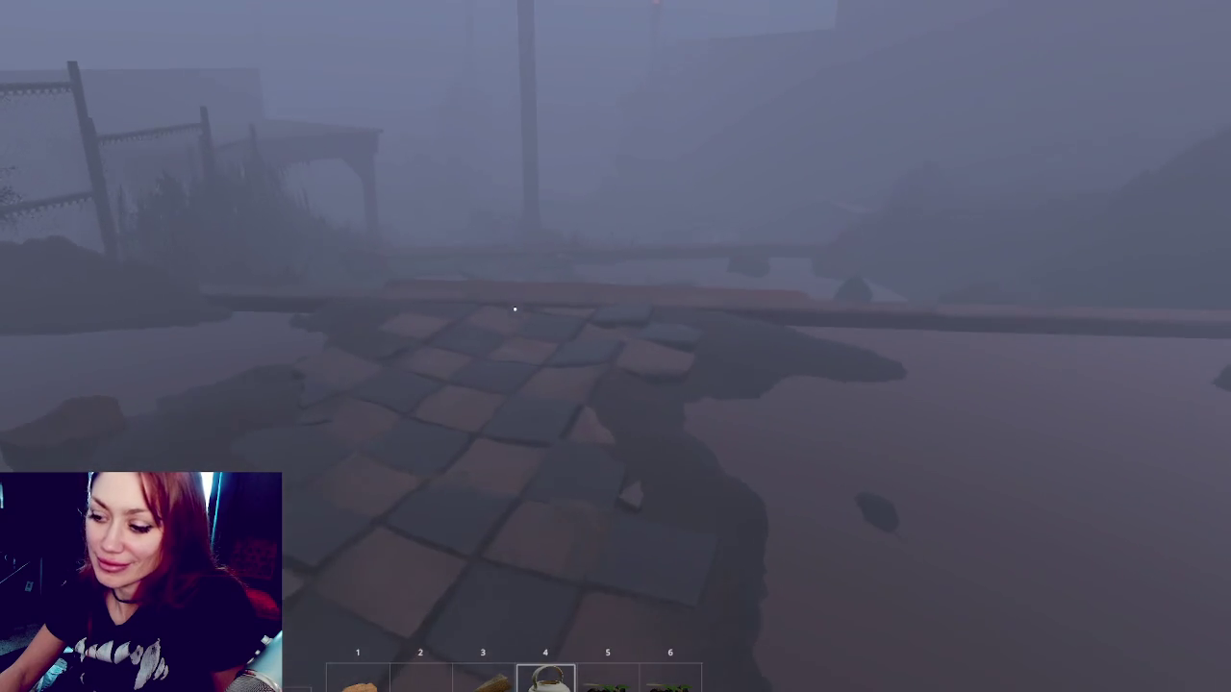
{"action": "key", "text": "w"}
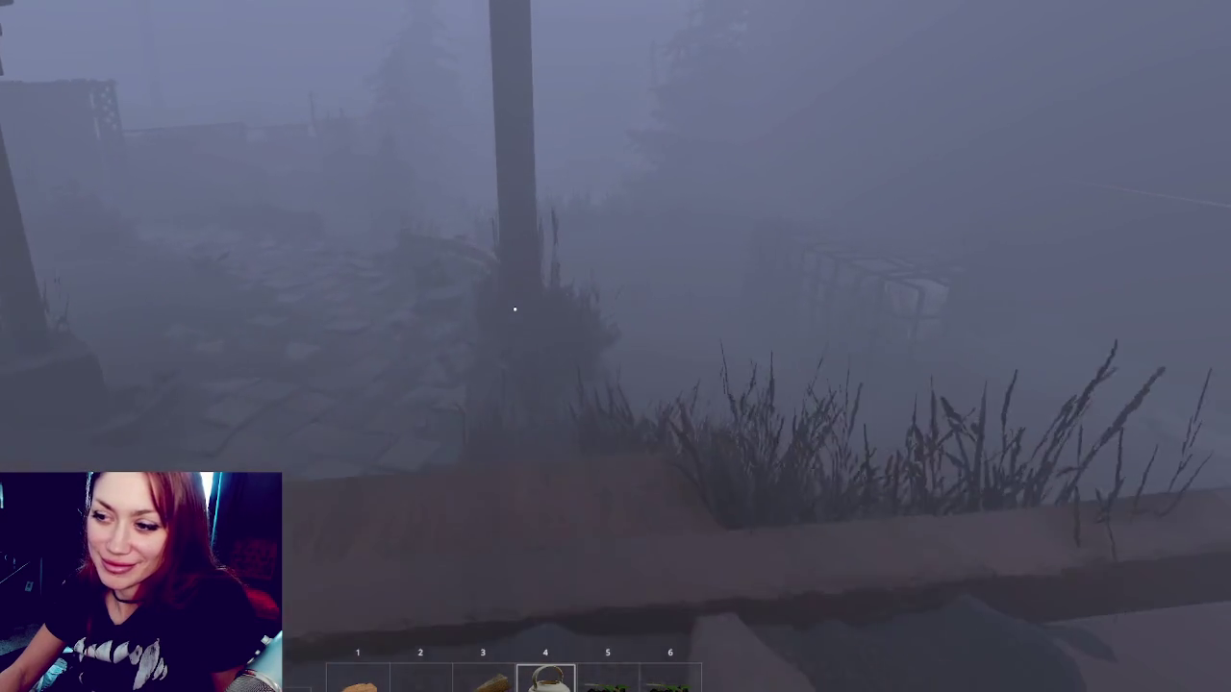
{"action": "mouse_move", "coordinate": [514, 308]}
{"action": "key", "text": "w"}
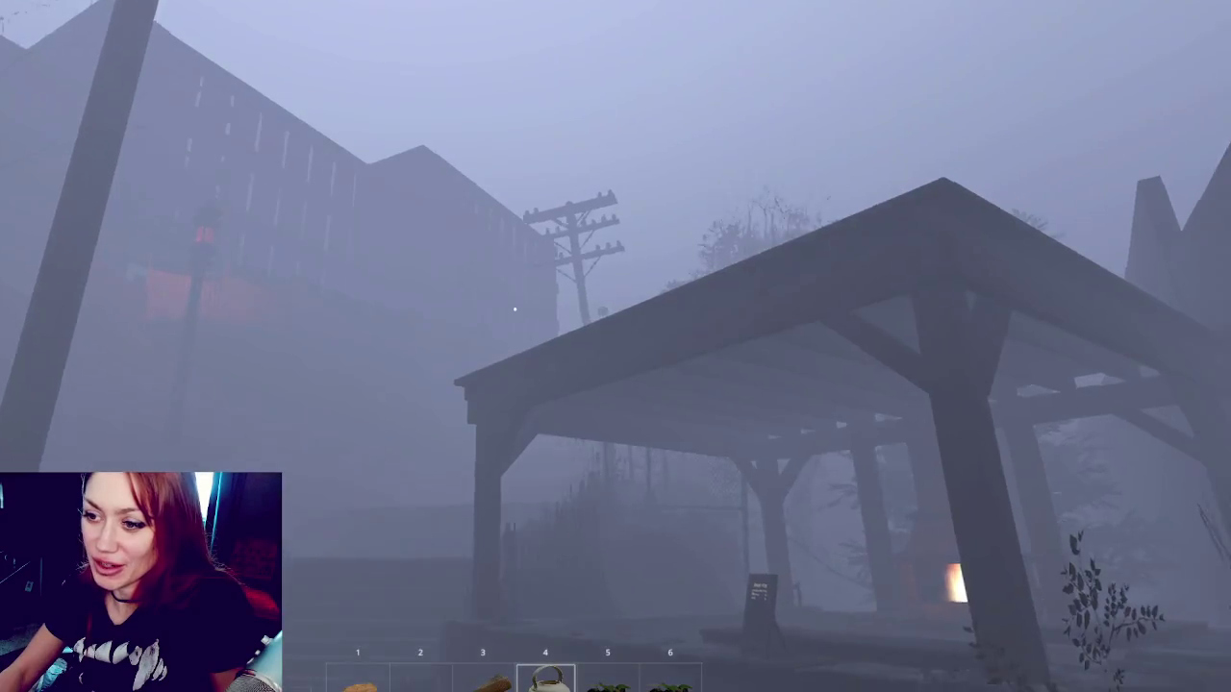
{"action": "key", "text": "w"}
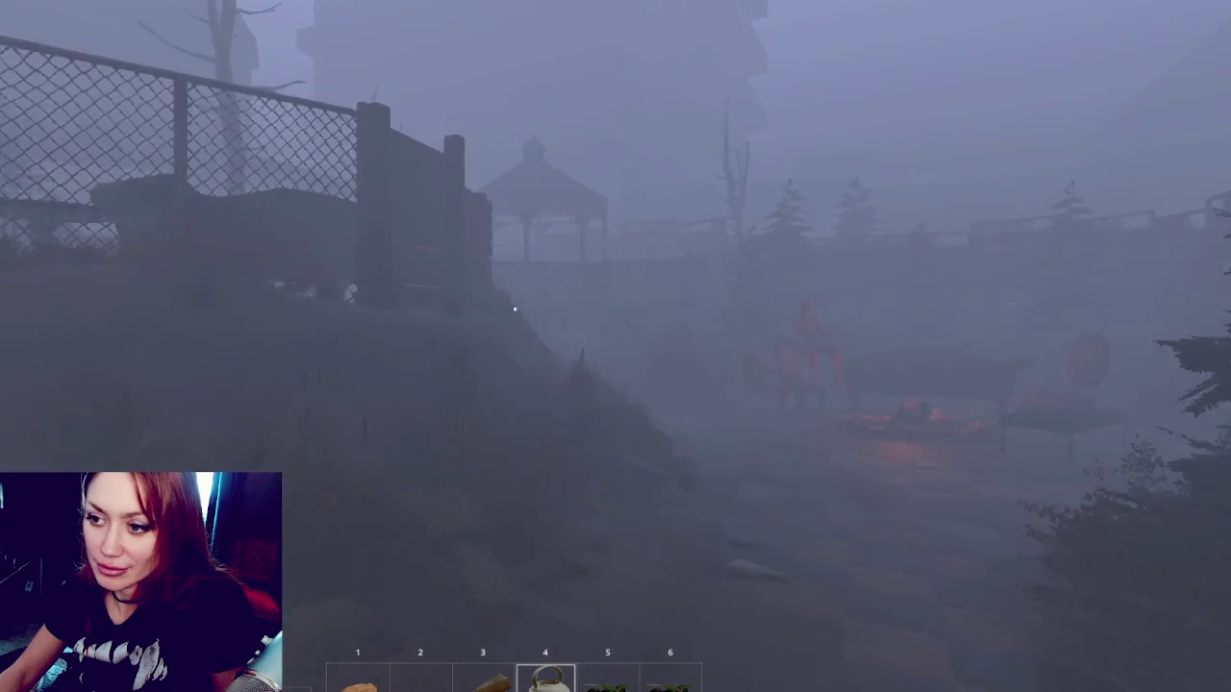
{"action": "key", "text": "w"}
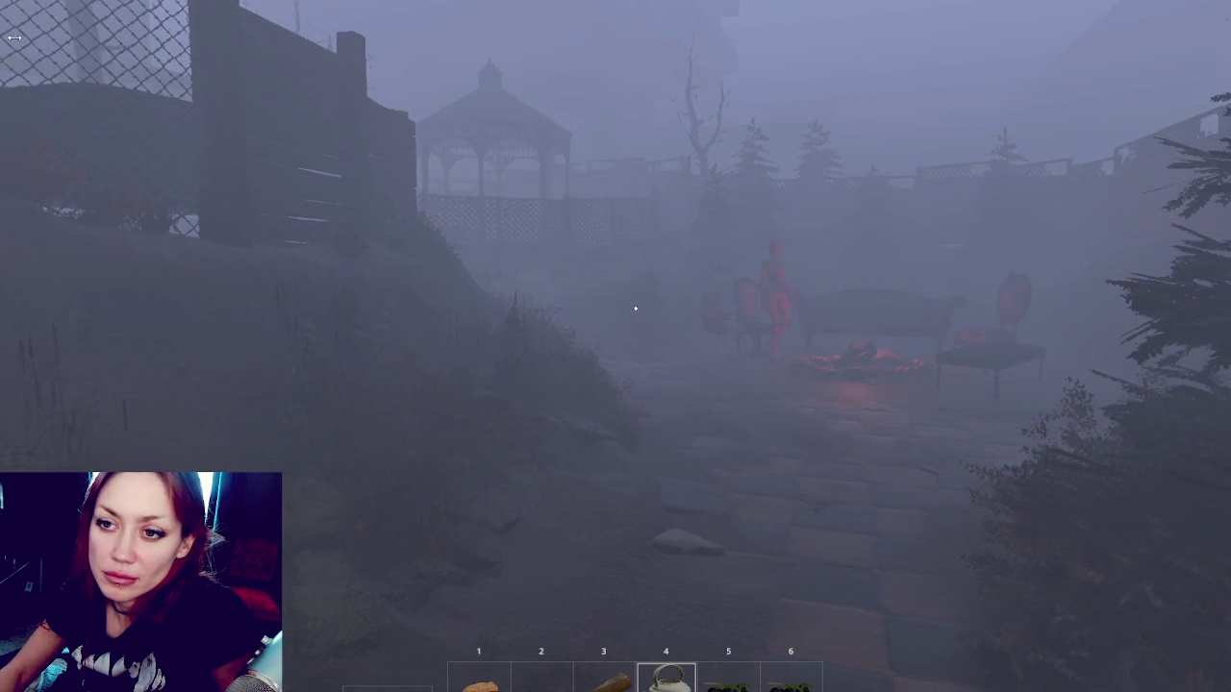
Reveal the editor side panel, walk toward the gazebo, and switch back to holding the kettle.
{"action": "left_click_drag", "start_coordinate": [0, 40], "coordinate": [46, 40]}
{"action": "key", "text": "w"}
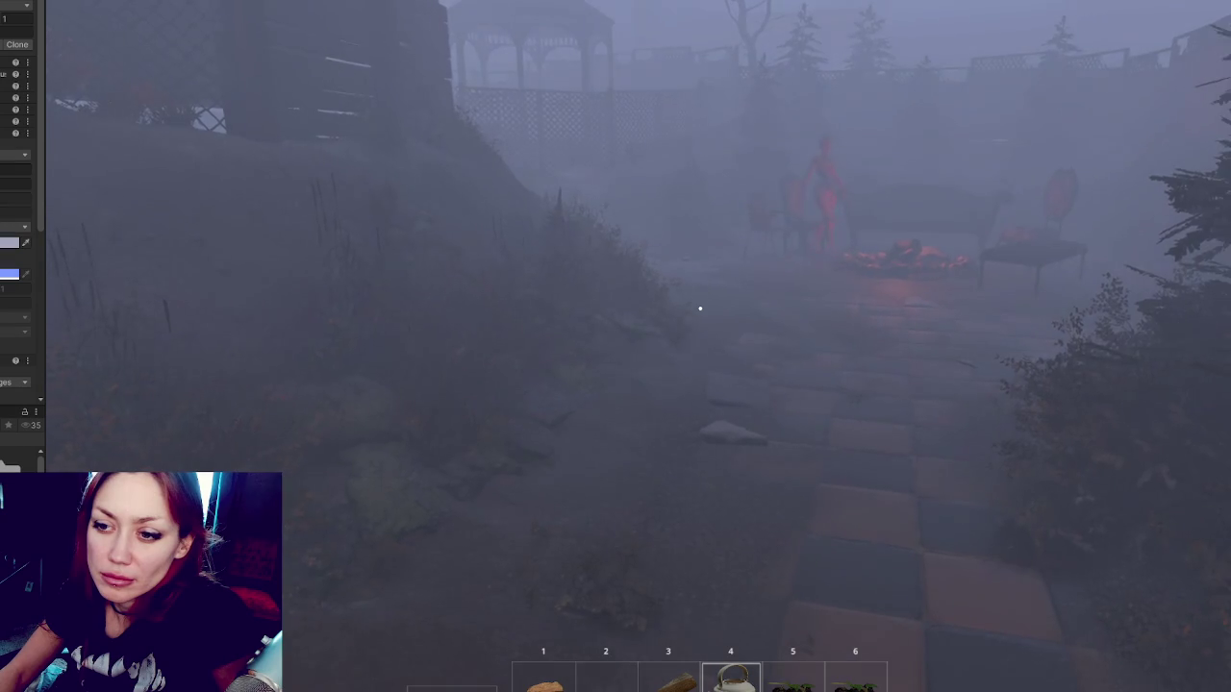
{"action": "key", "text": "6"}
{"action": "key", "text": "5"}
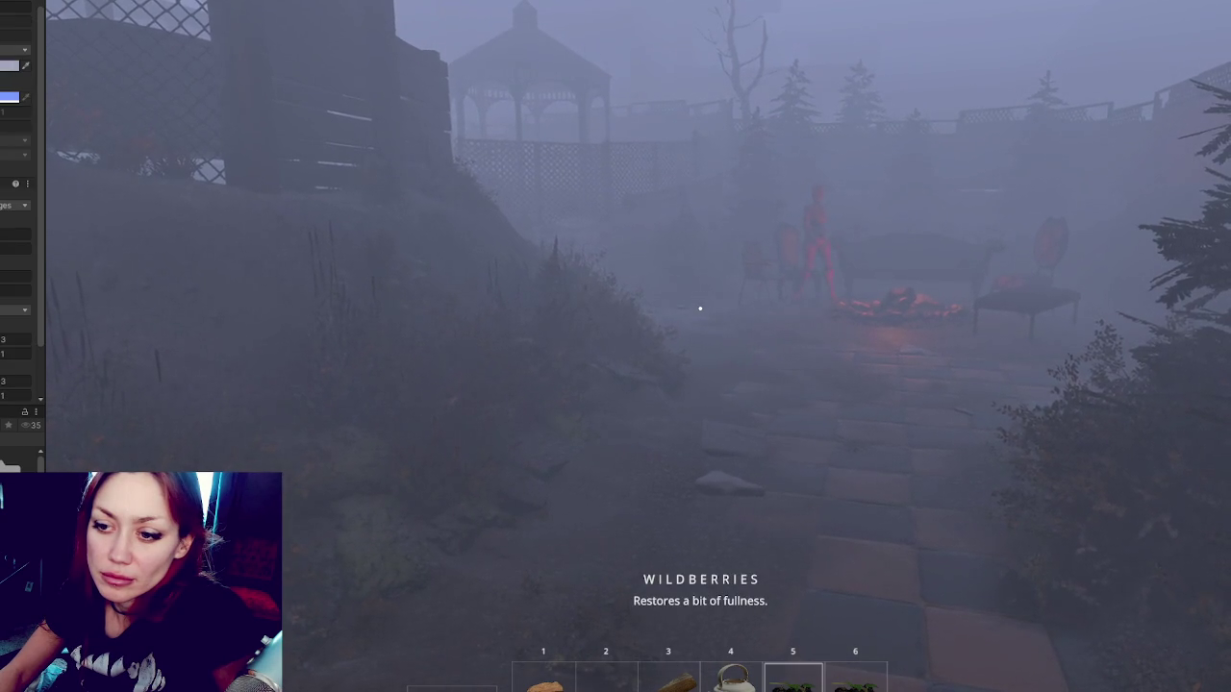
{"action": "key", "text": "4"}
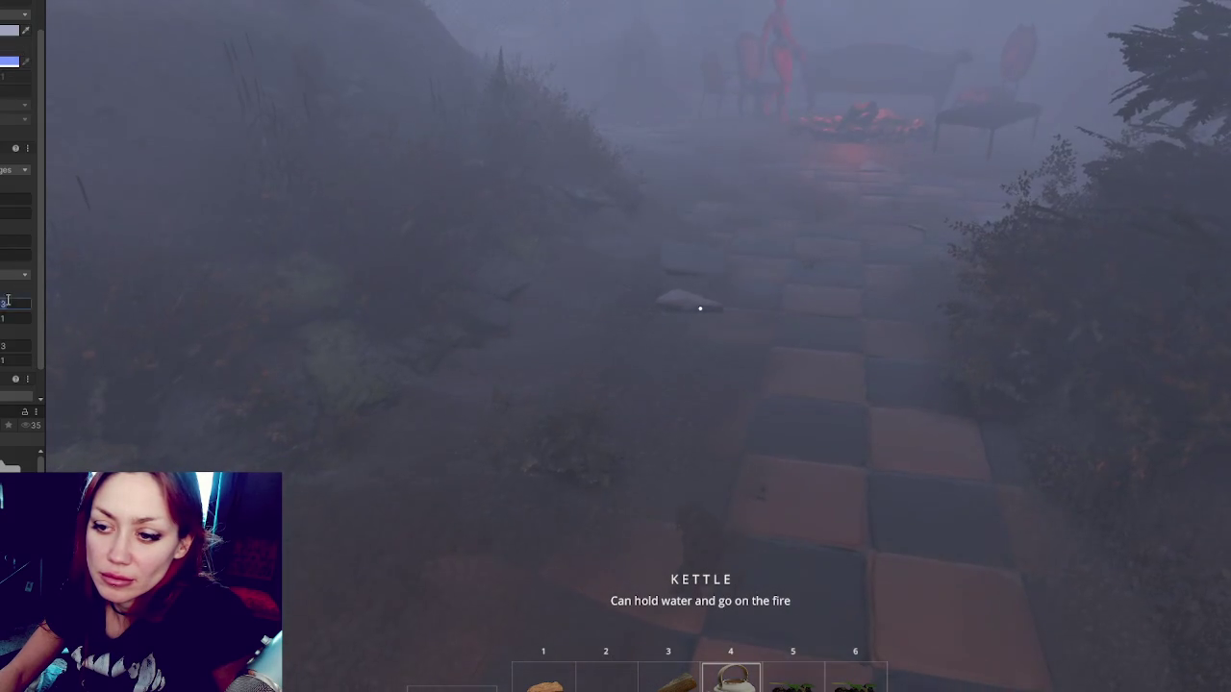
Set the fog fields to 3 and 1 and pick a different fog option in the Inspector.
{"action": "type", "text": "1"}
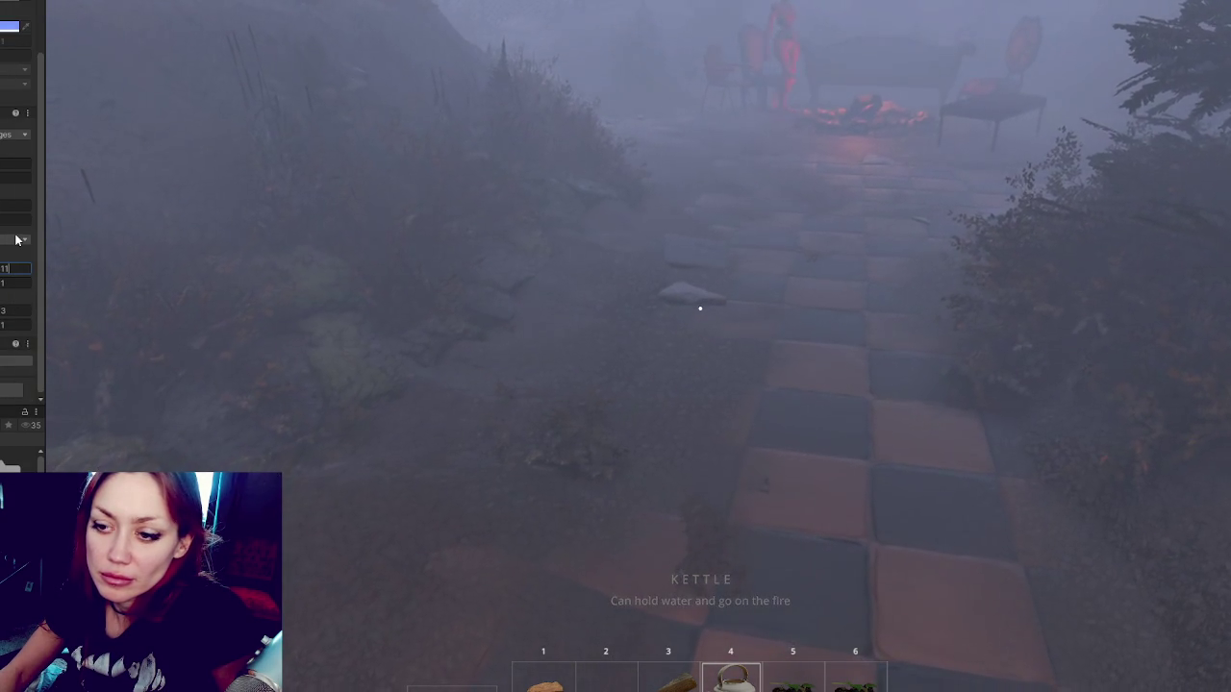
{"action": "left_click", "coordinate": [18, 315]}
{"action": "type", "text": "1"}
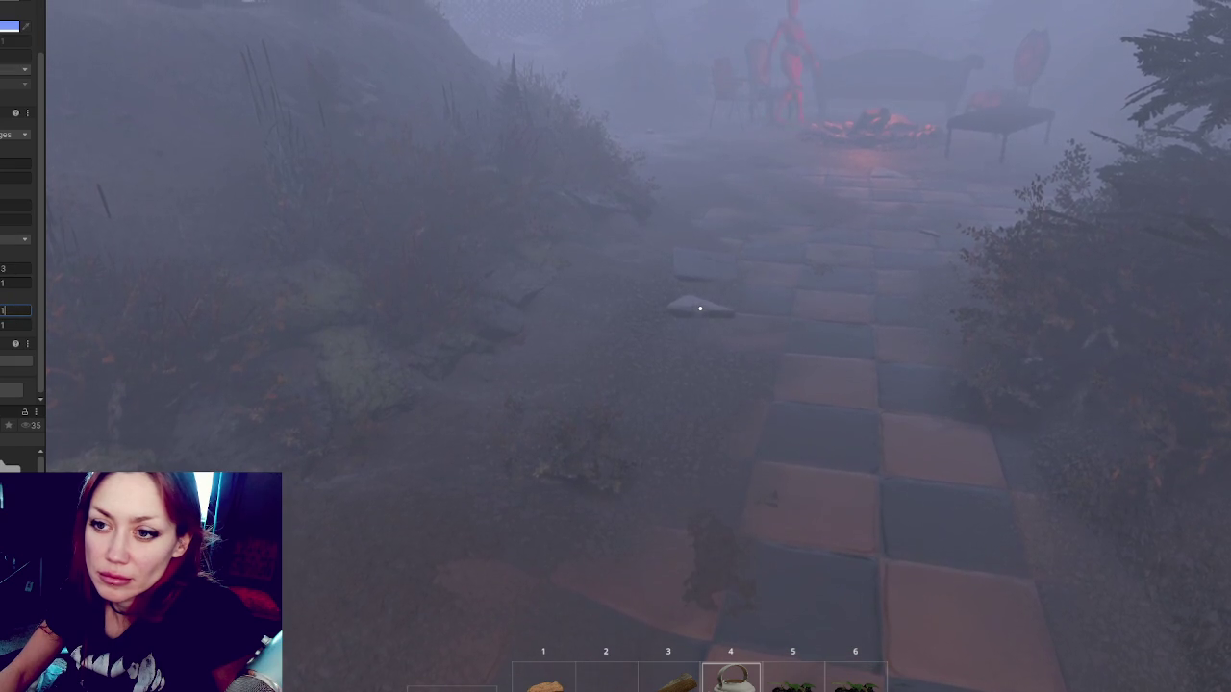
{"action": "left_click", "coordinate": [12, 84]}
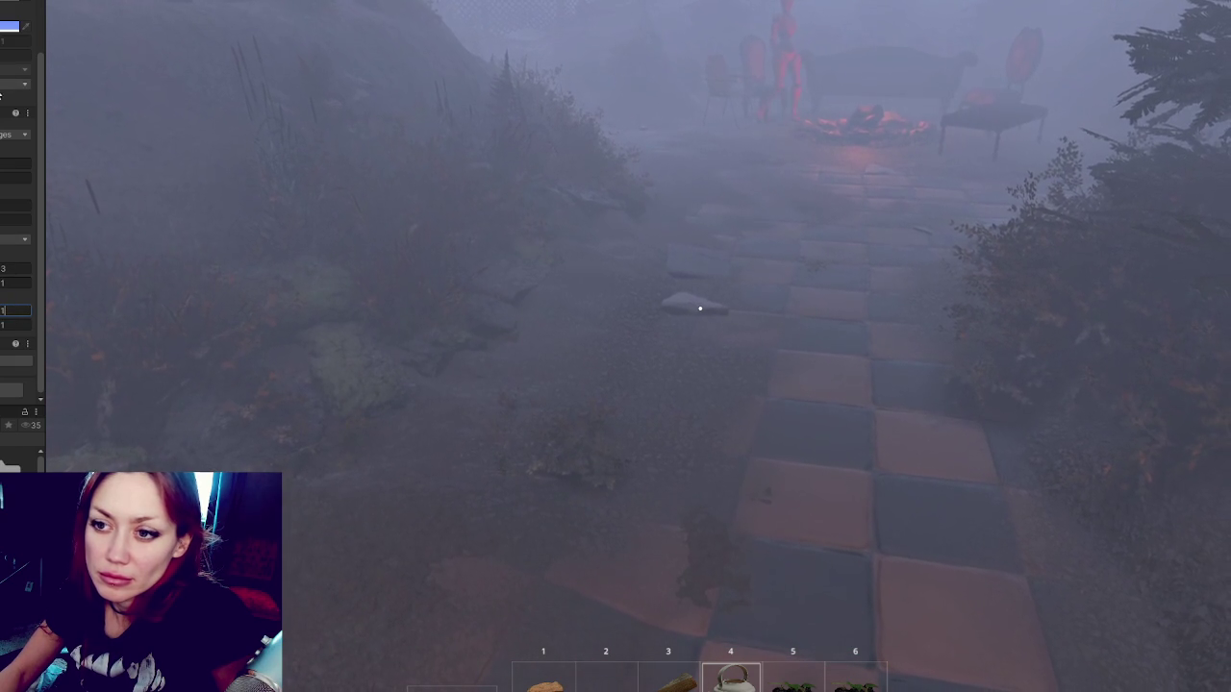
{"action": "left_click", "coordinate": [20, 99]}
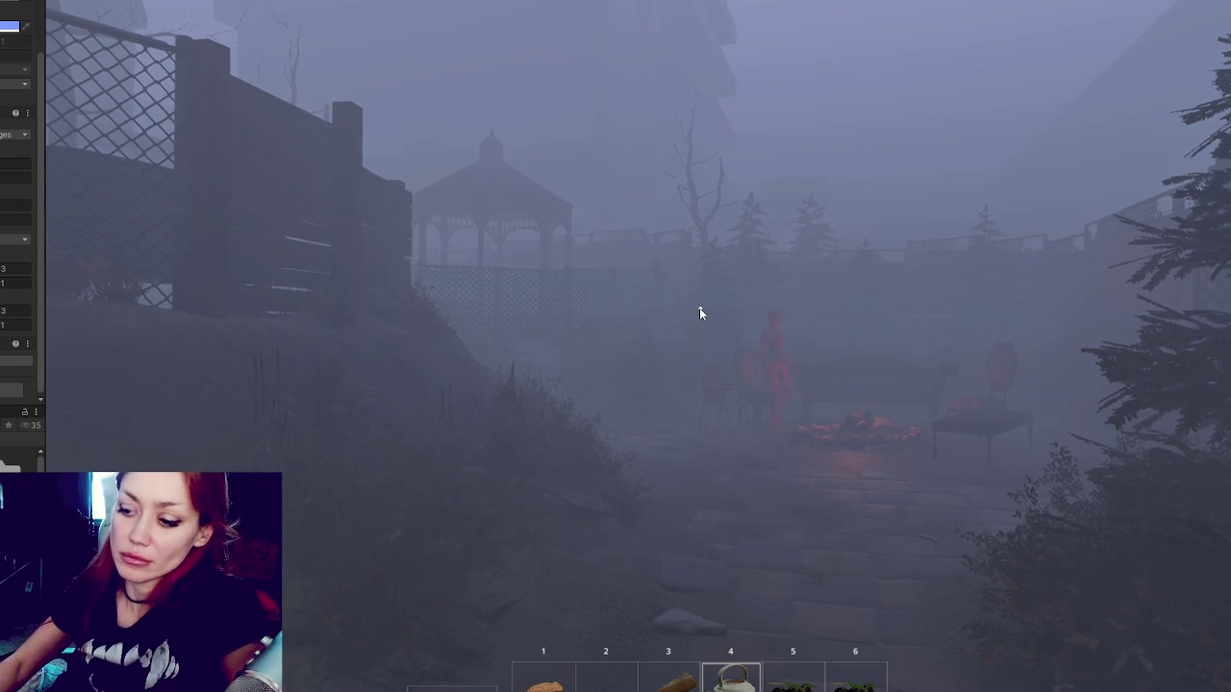
{"action": "left_click", "coordinate": [699, 308]}
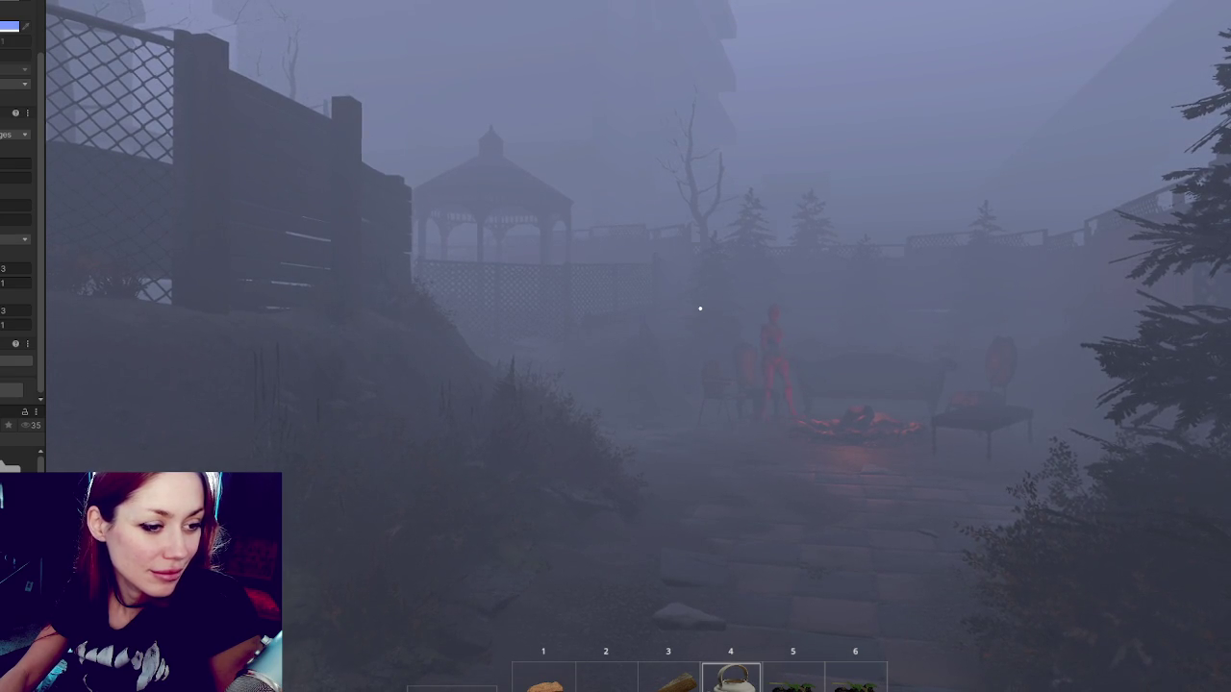
Walk toward the campfire to judge the fog, then raise the fog values to 1.78, 4 and 5.
{"action": "key", "text": "w"}
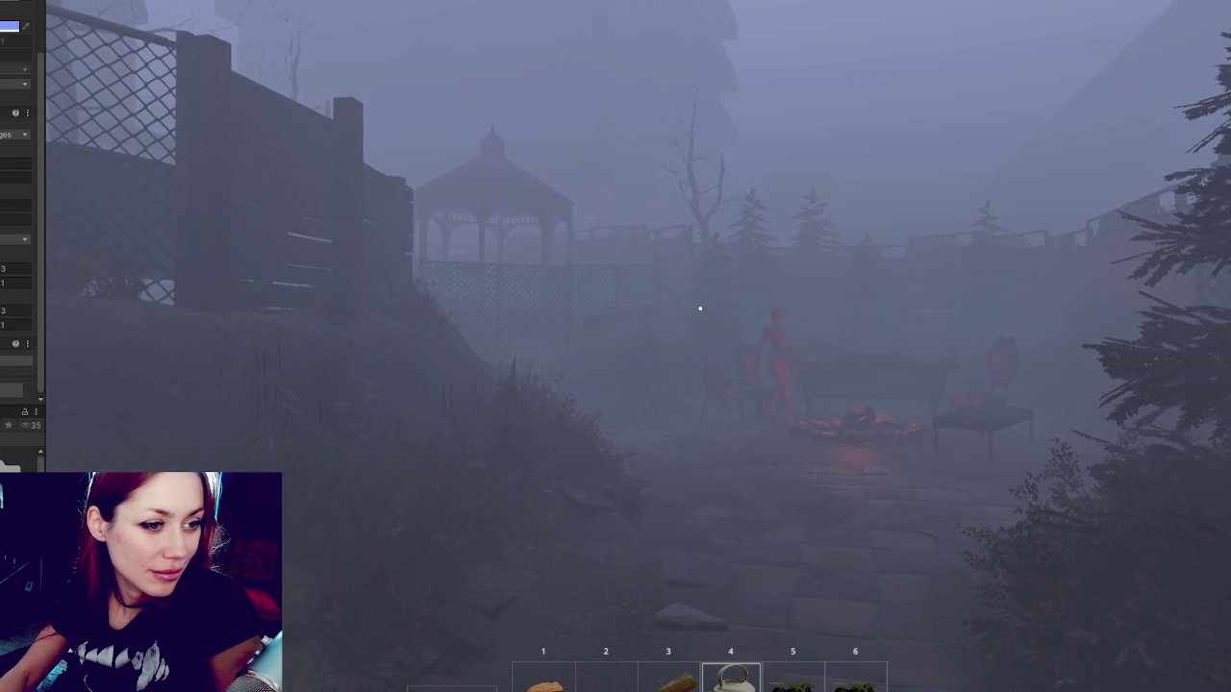
{"action": "key", "text": "w"}
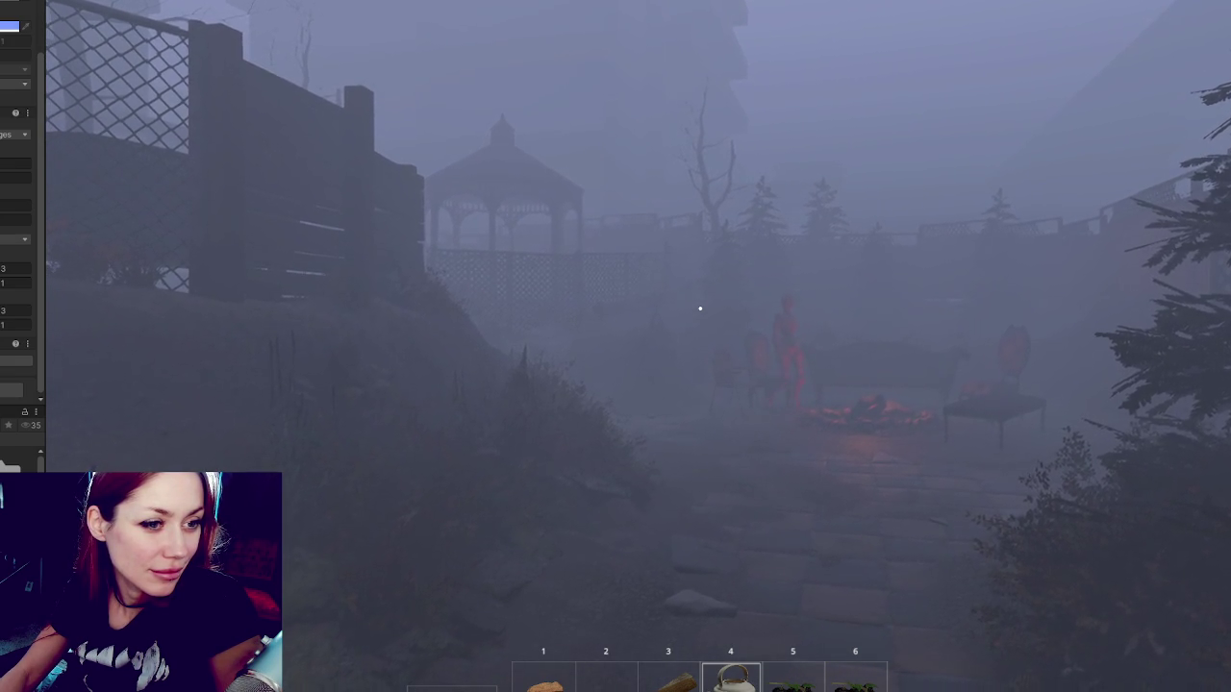
{"action": "key", "text": "w"}
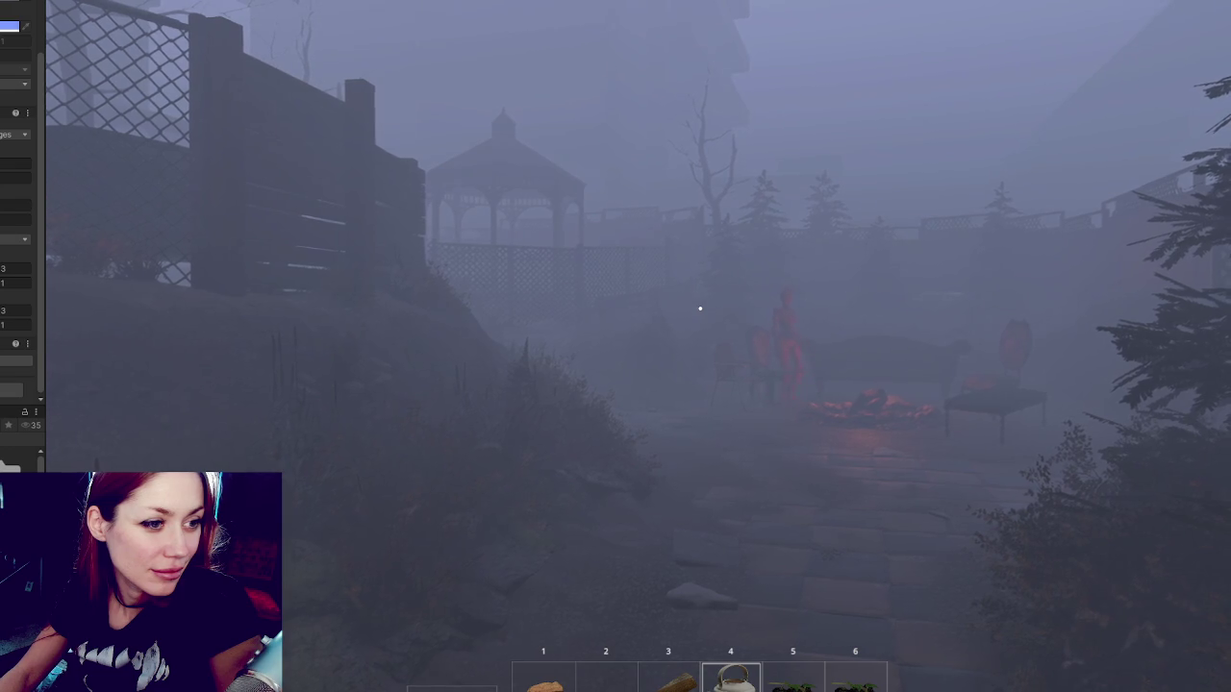
{"action": "key", "text": "w"}
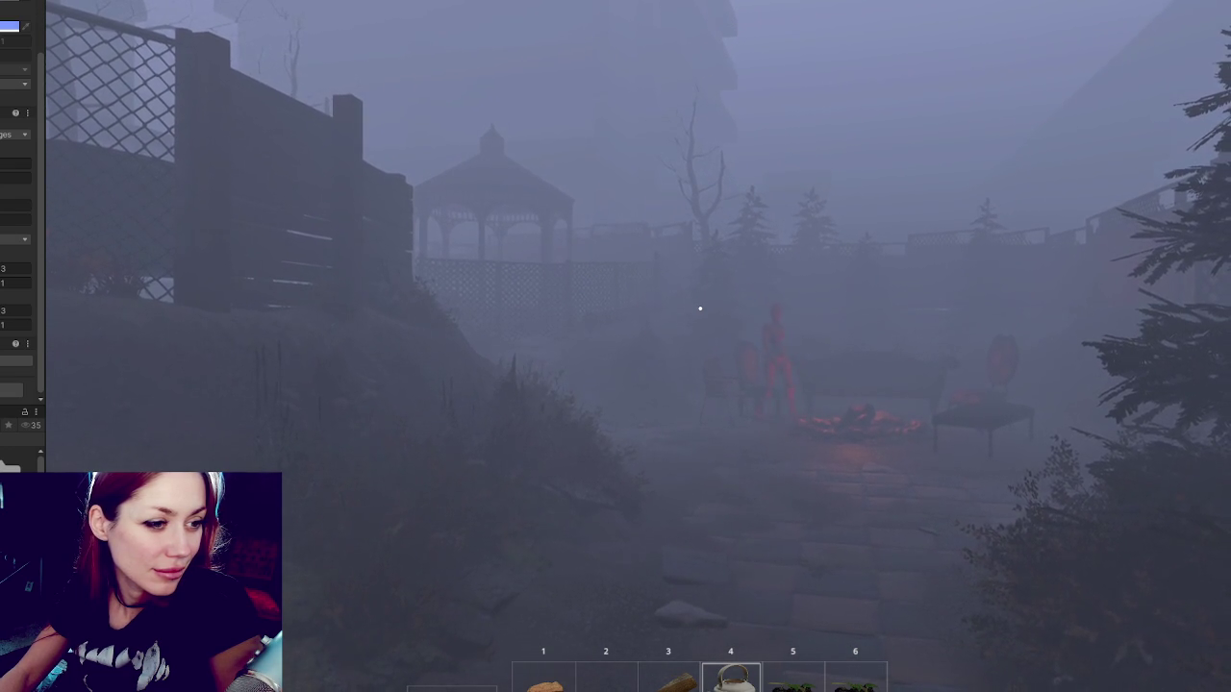
{"action": "key", "text": "w"}
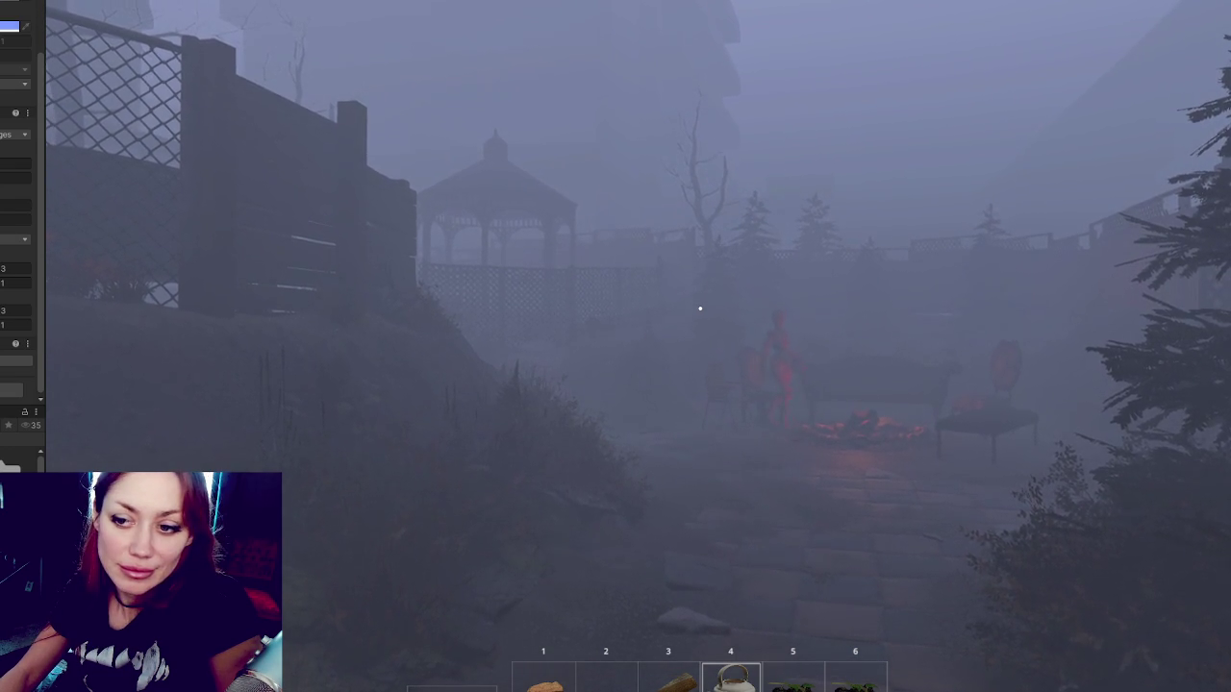
{"action": "key", "text": "w"}
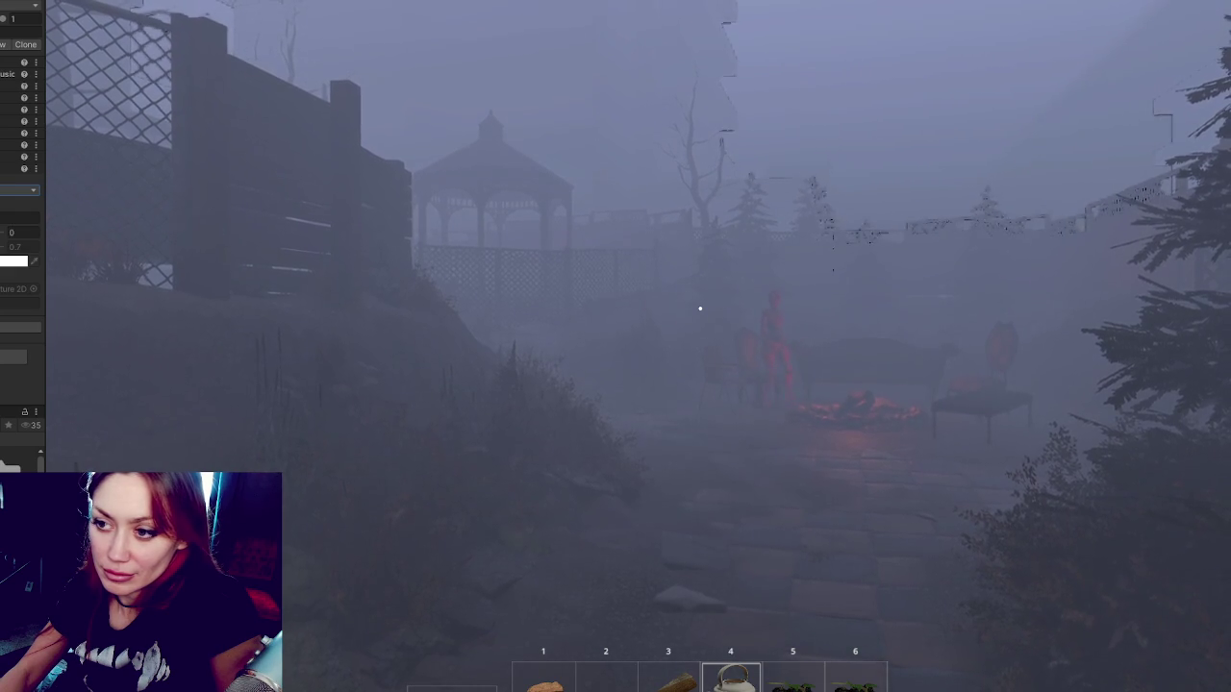
Try mist strengths of 0.07 and 0.27 in the override field, then reset it to 0.
{"action": "left_click", "coordinate": [21, 232]}
{"action": "type", "text": "0.07"}
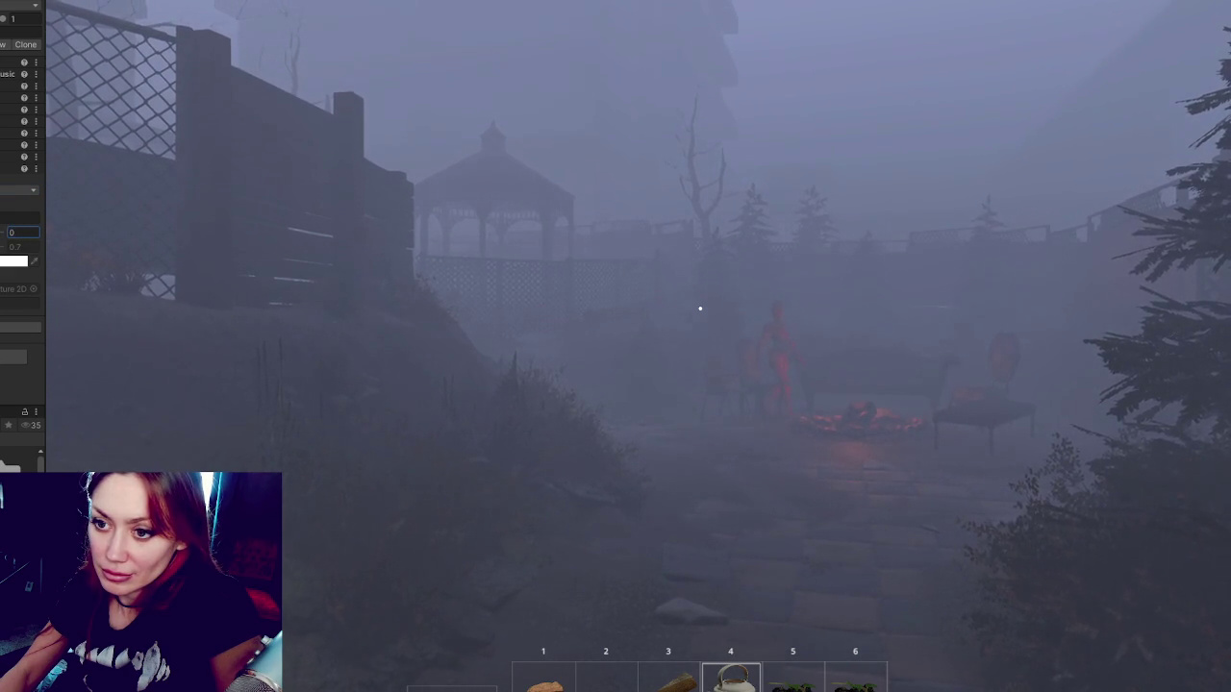
{"action": "key", "text": "BackSpace"}
{"action": "key", "text": "BackSpace"}
{"action": "type", "text": "27"}
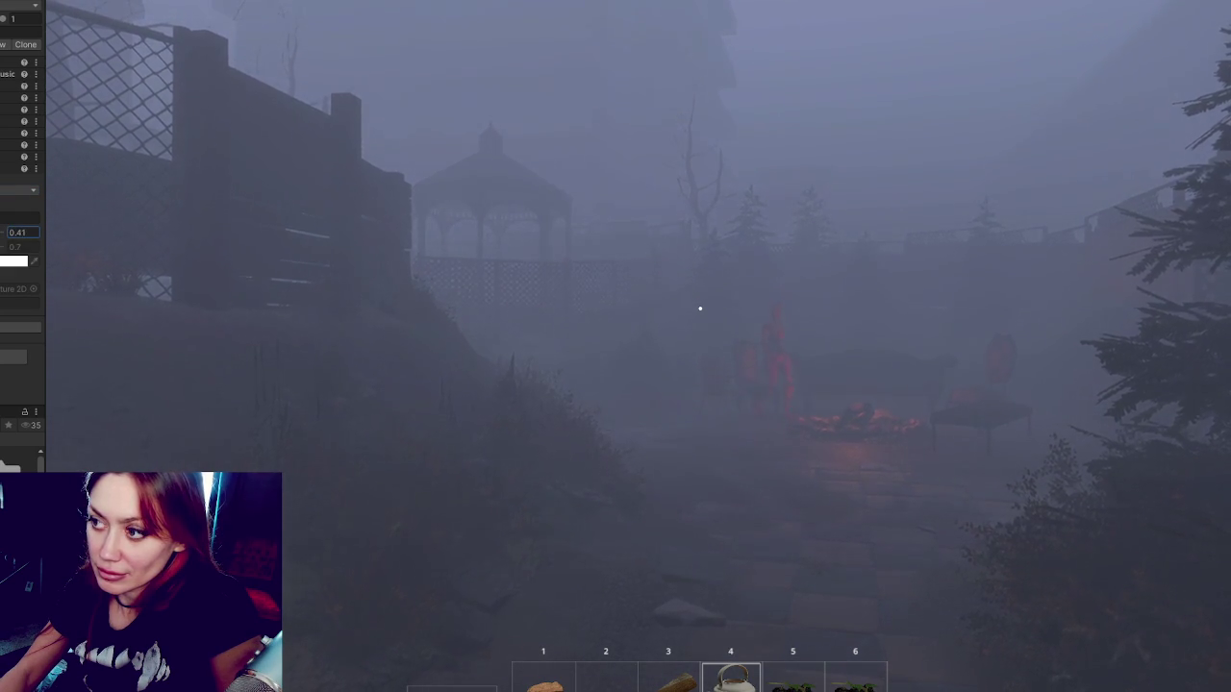
{"action": "key", "text": "BackSpace"}
{"action": "key", "text": "BackSpace"}
{"action": "key", "text": "BackSpace"}
{"action": "left_click", "coordinate": [516, 312]}
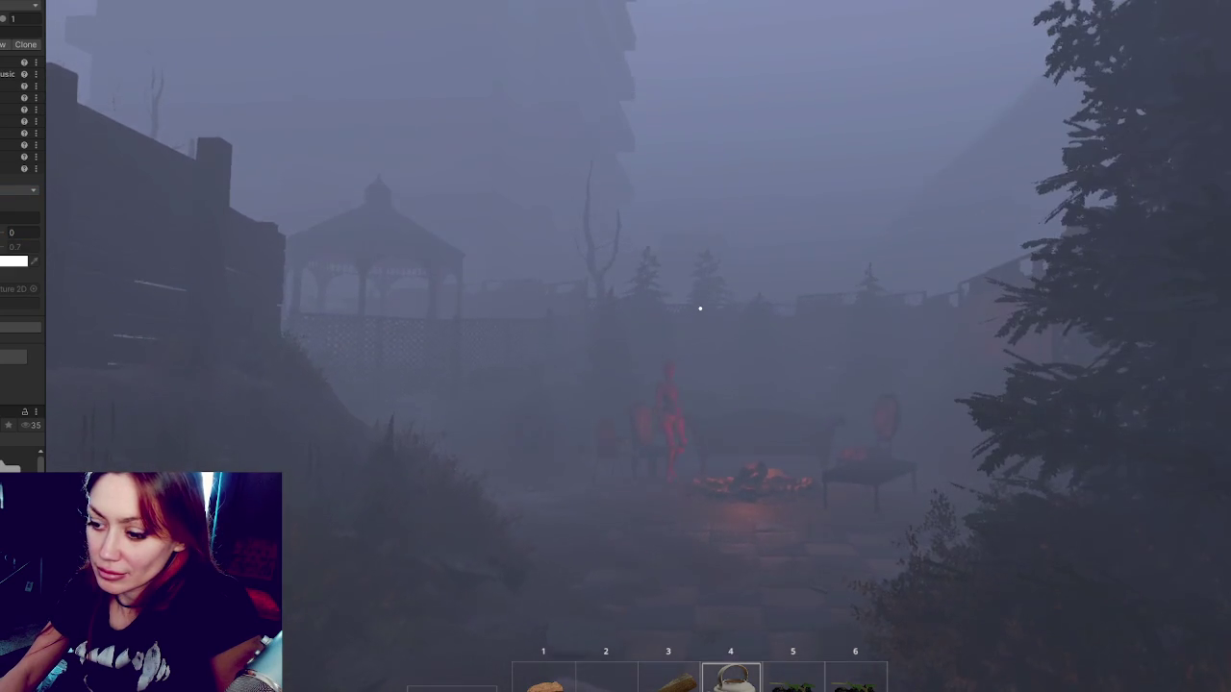
Step through mist strengths 0.29, 0.53 and 0.01, then remove the mist override entirely.
{"action": "key", "text": "w"}
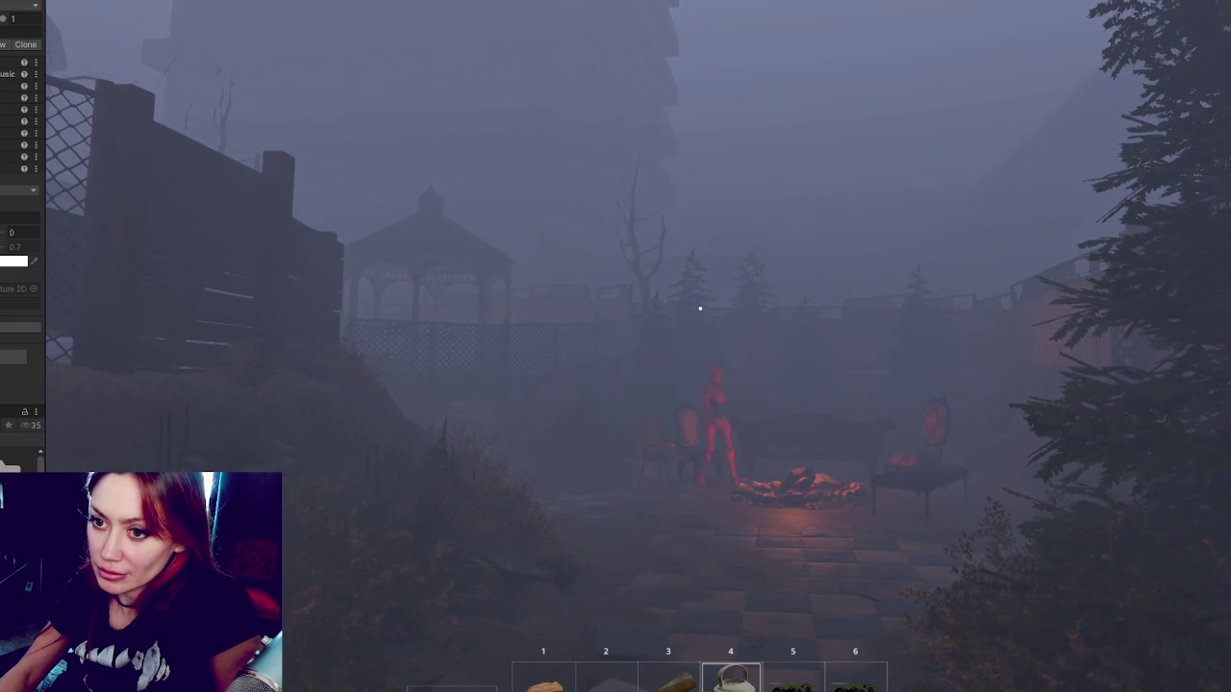
{"action": "key", "text": "ctrl+z"}
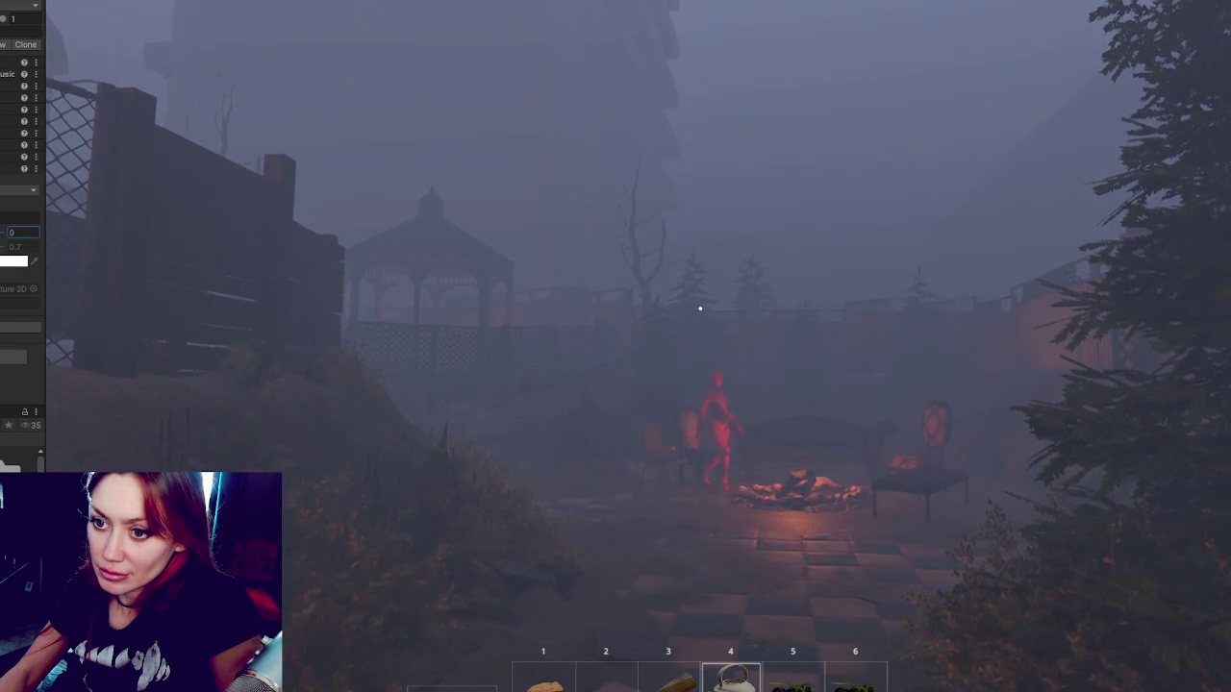
{"action": "type", "text": ".29"}
{"action": "key", "text": "ctrl+z"}
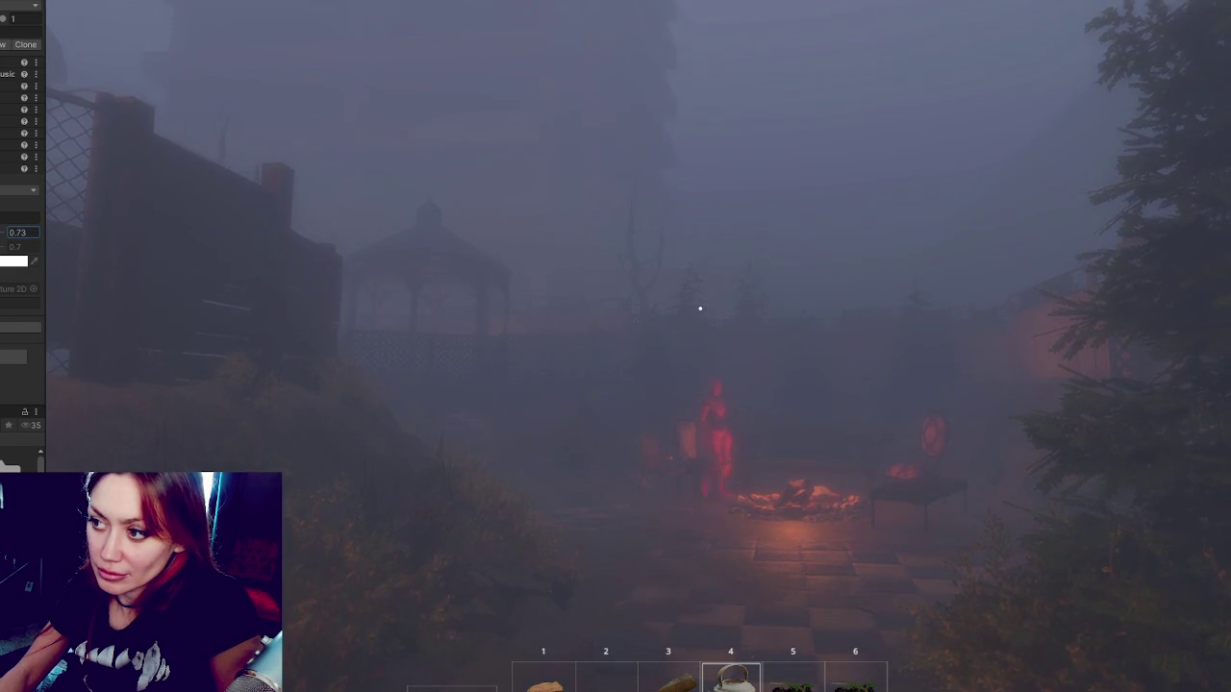
{"action": "key", "text": "ctrl+z"}
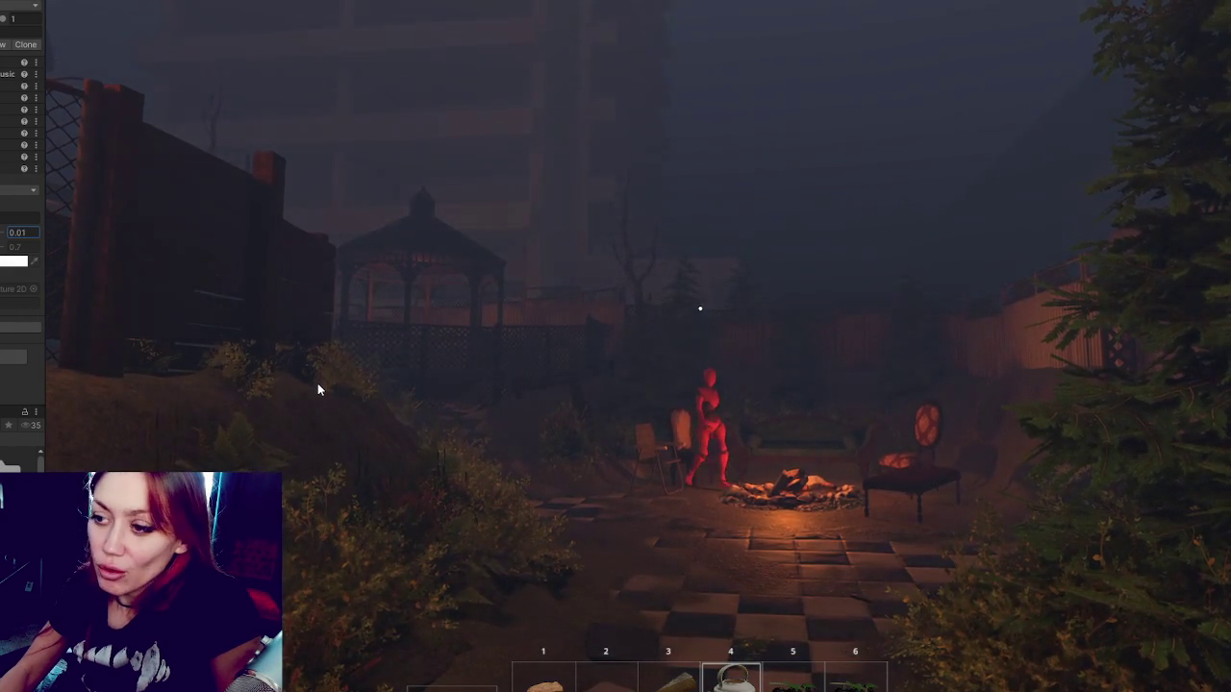
{"action": "key", "text": "ctrl+z"}
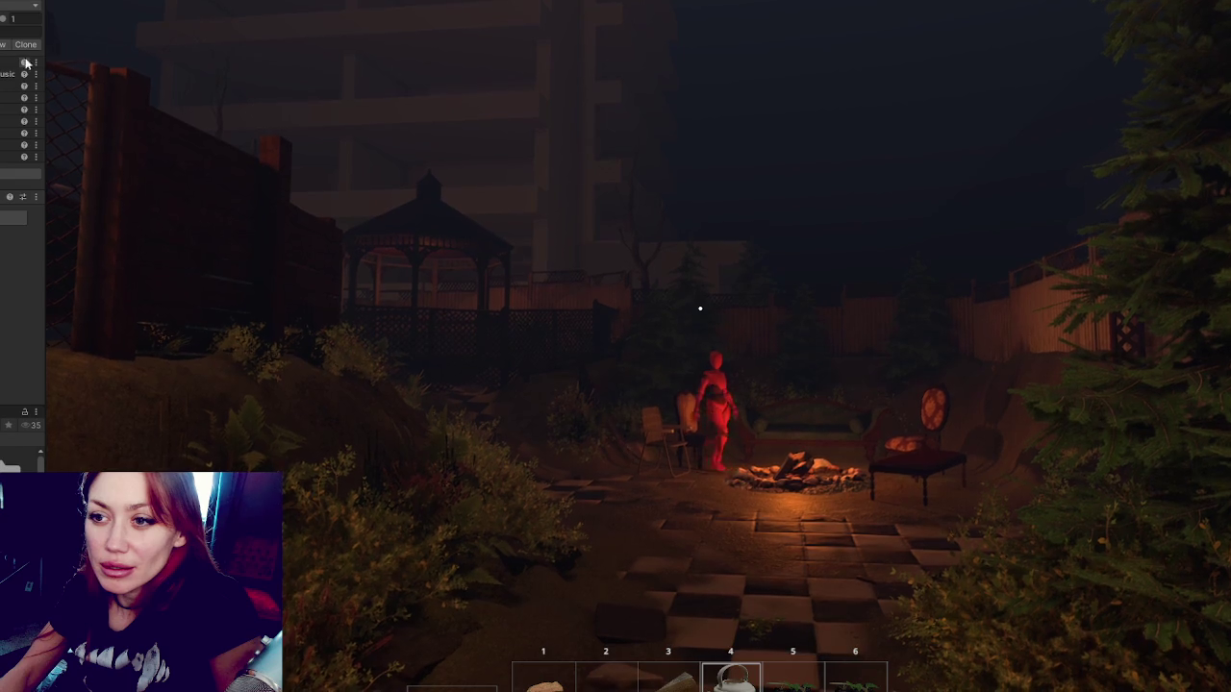
Widen the Inspector, expand the Fog override, and switch its Color Mode from Sky Color to Constant Color.
{"action": "left_click_drag", "start_coordinate": [45, 52], "coordinate": [180, 54]}
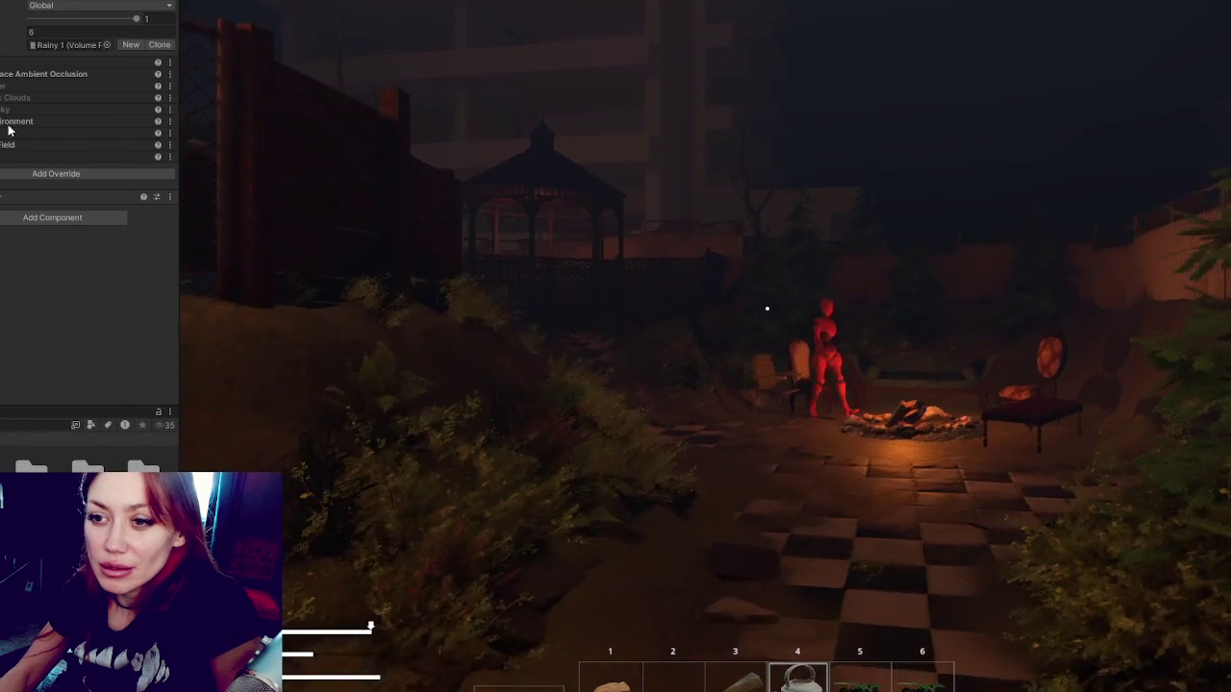
{"action": "left_click", "coordinate": [1, 135]}
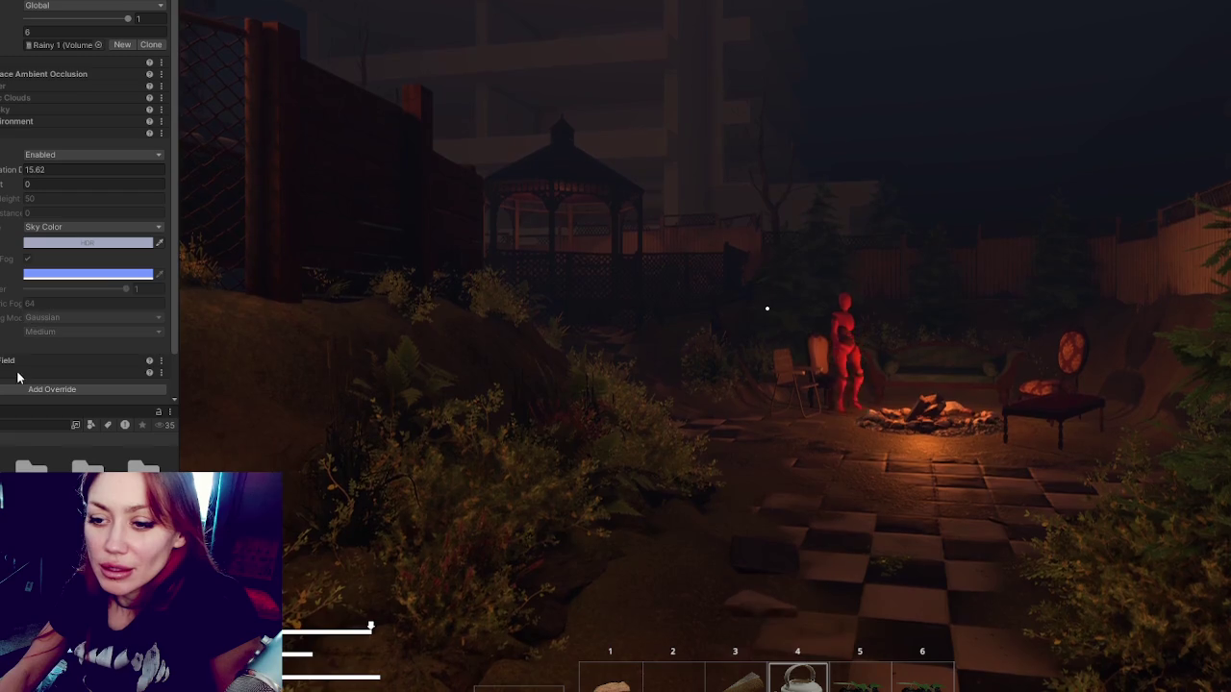
{"action": "left_click", "coordinate": [12, 134]}
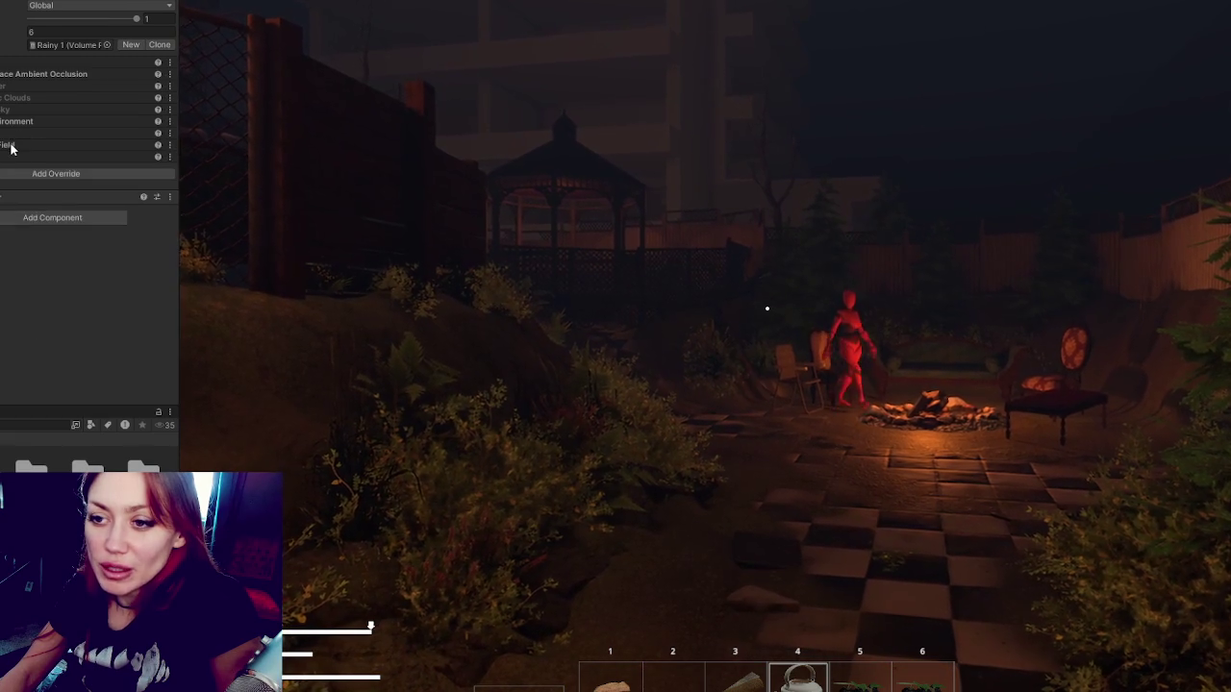
{"action": "left_click", "coordinate": [12, 134]}
{"action": "left_click", "coordinate": [11, 135]}
{"action": "left_click", "coordinate": [9, 156]}
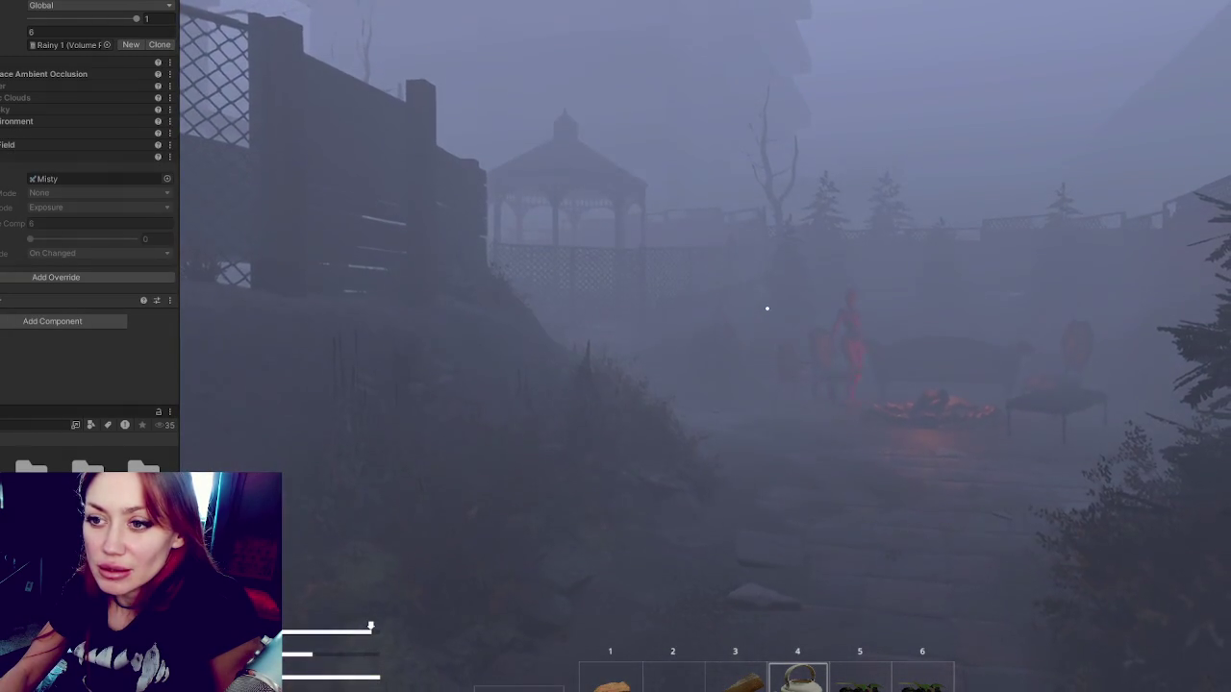
{"action": "left_click", "coordinate": [12, 133]}
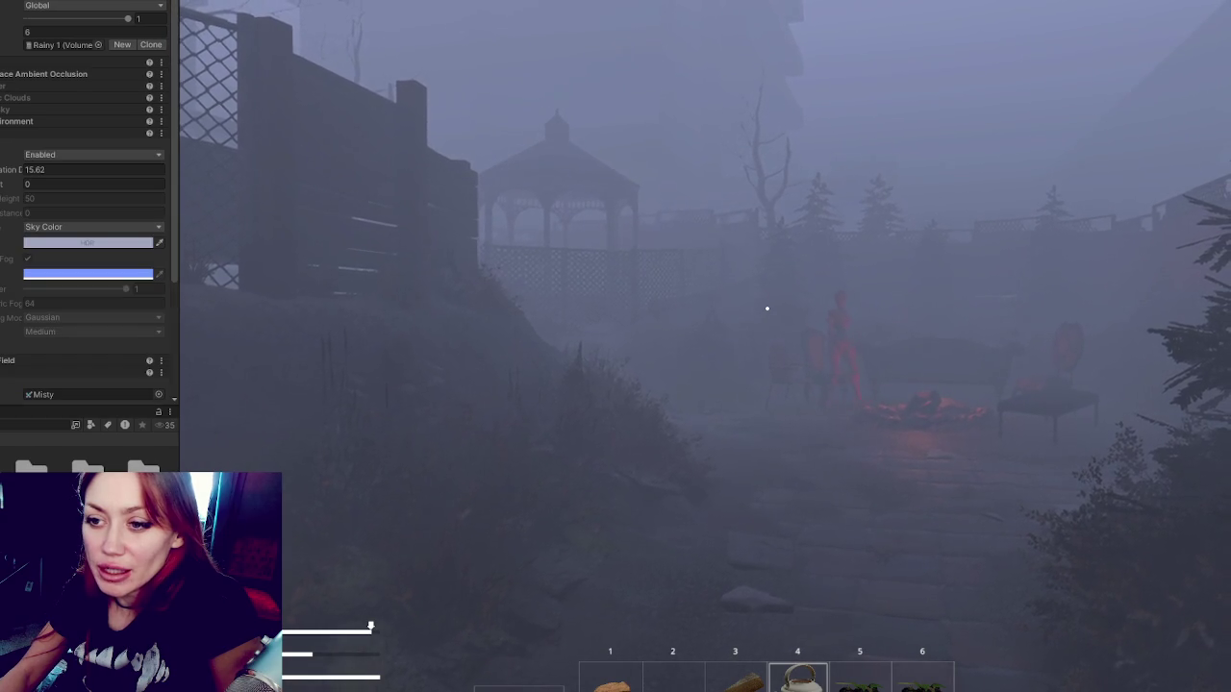
{"action": "left_click", "coordinate": [53, 227]}
{"action": "left_click", "coordinate": [53, 241]}
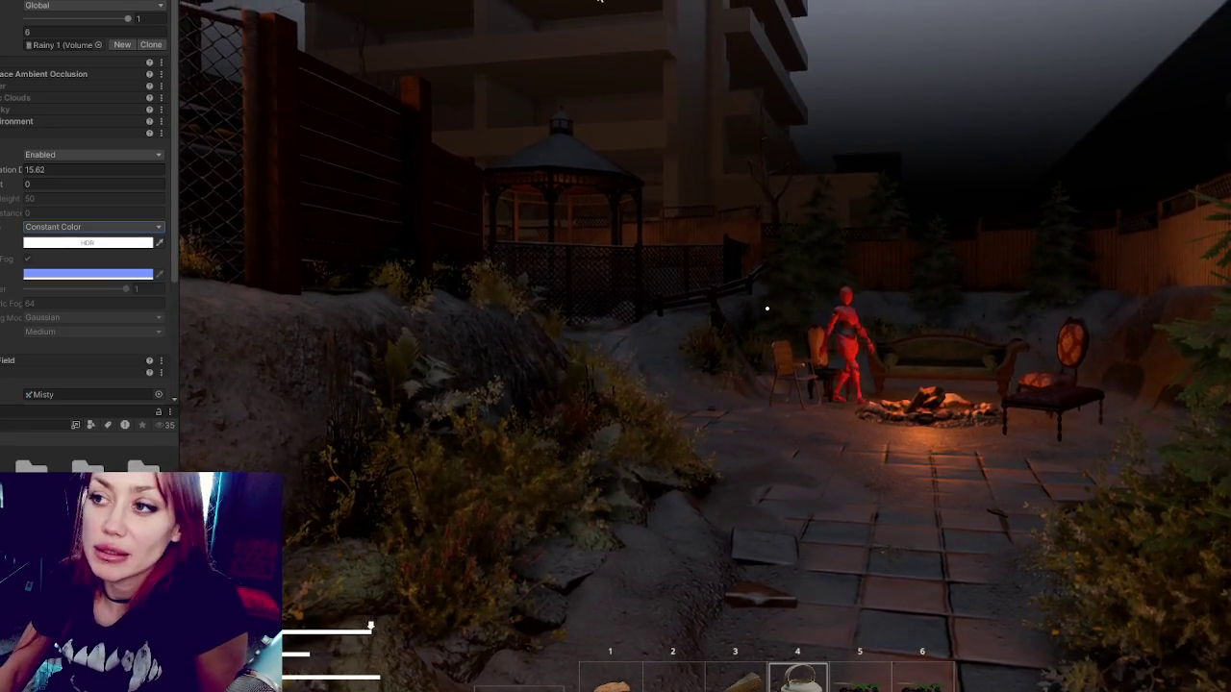
Stop the running playtest with Ctrl+P to exit Play mode.
{"action": "key", "text": "ctrl+p"}
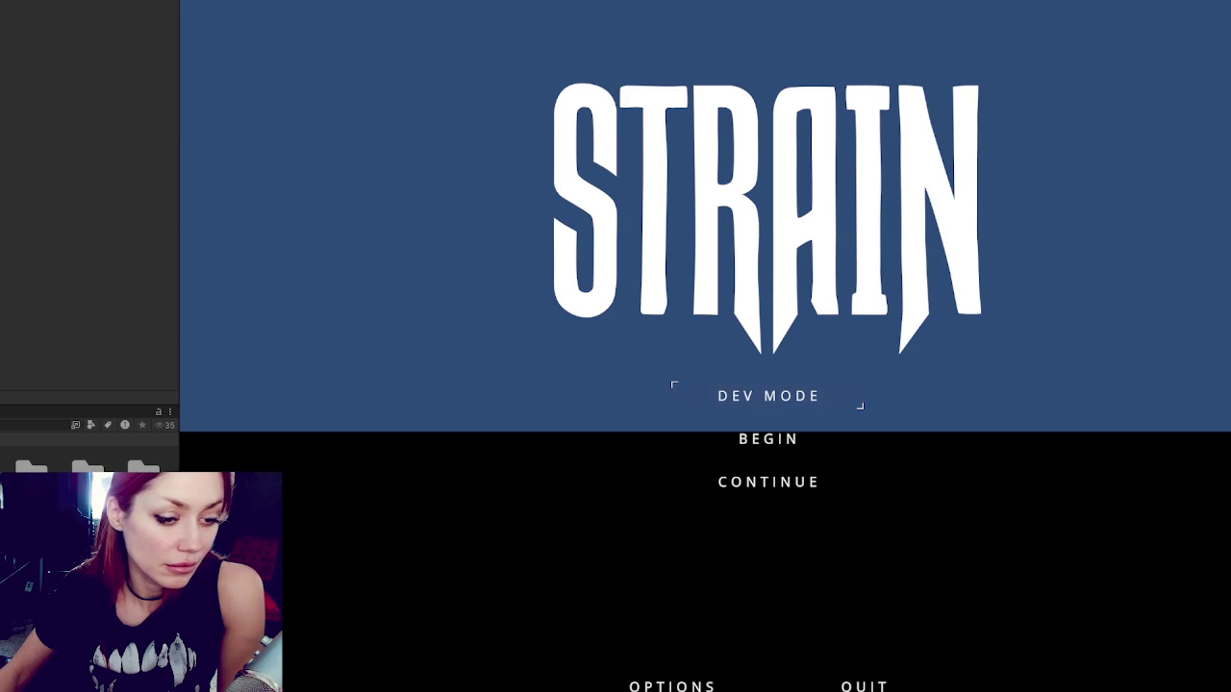
Start the game in DEV MODE, show the status HUD, and walk the player back from the fence.
{"action": "key", "text": "Return"}
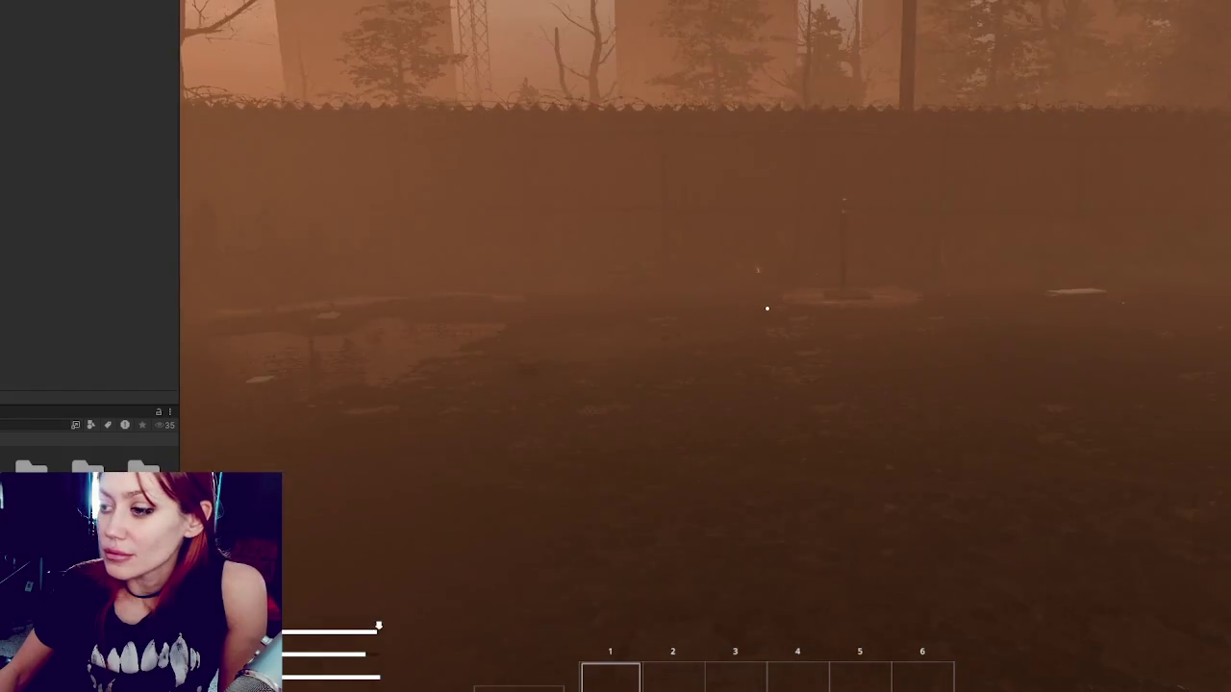
{"action": "key", "text": "Tab"}
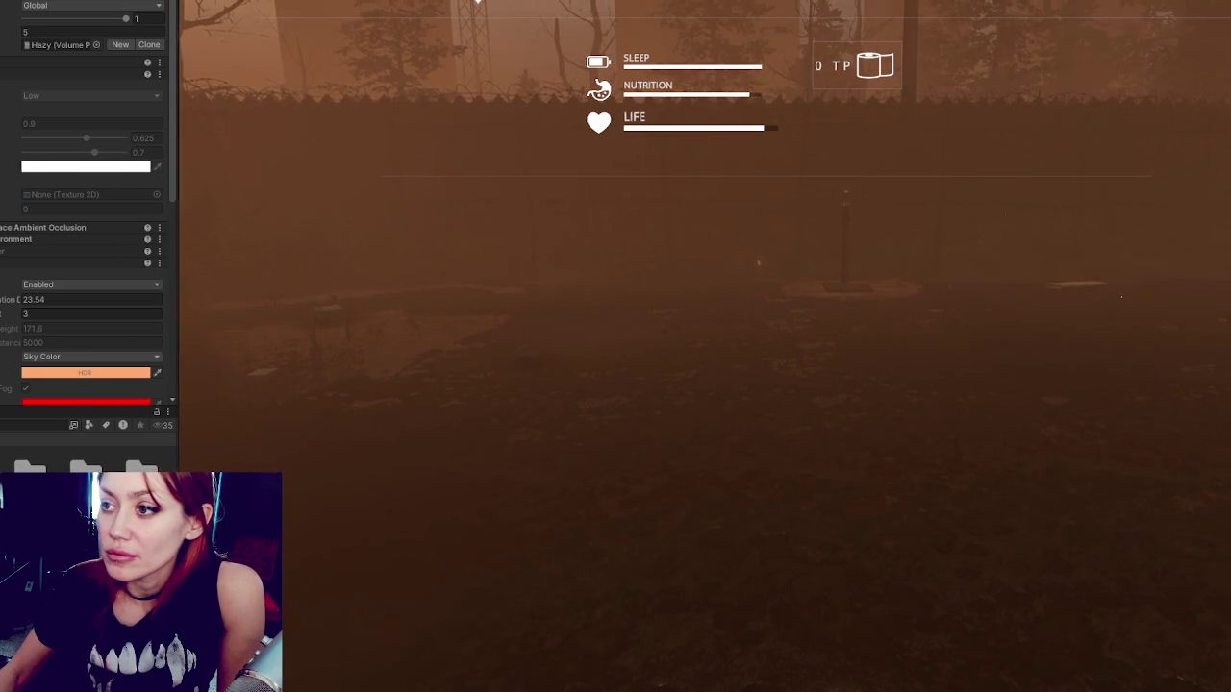
{"action": "key", "text": "s"}
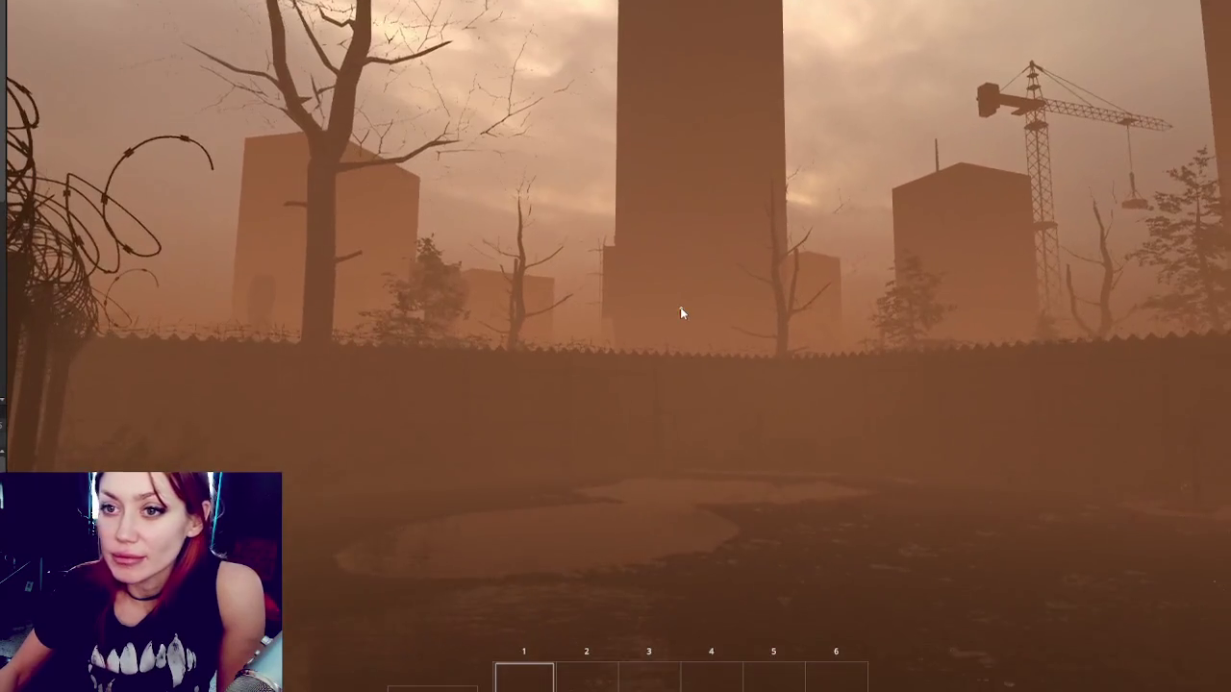
{"action": "left_click", "coordinate": [680, 313]}
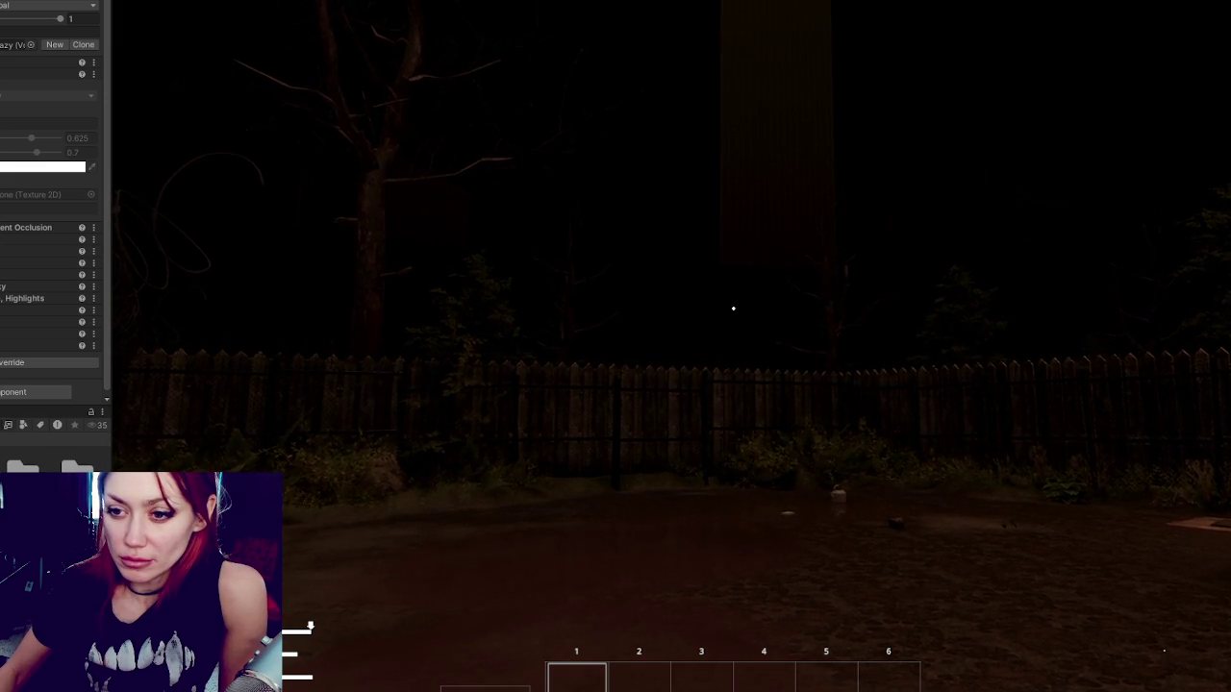
Switch the volume's sky type to Physically Based Sky.
{"action": "left_click", "coordinate": [28, 317]}
{"action": "left_click", "coordinate": [28, 321]}
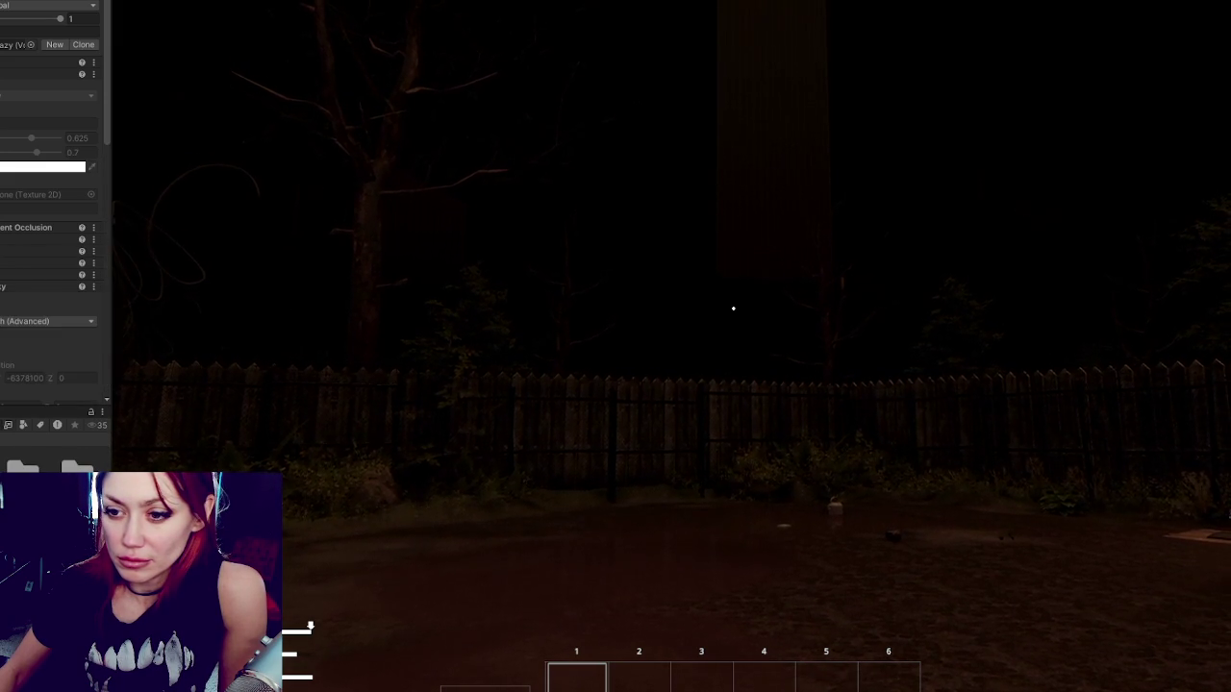
{"action": "scroll", "coordinate": [48, 211], "scroll_direction": "down", "scroll_amount": 3}
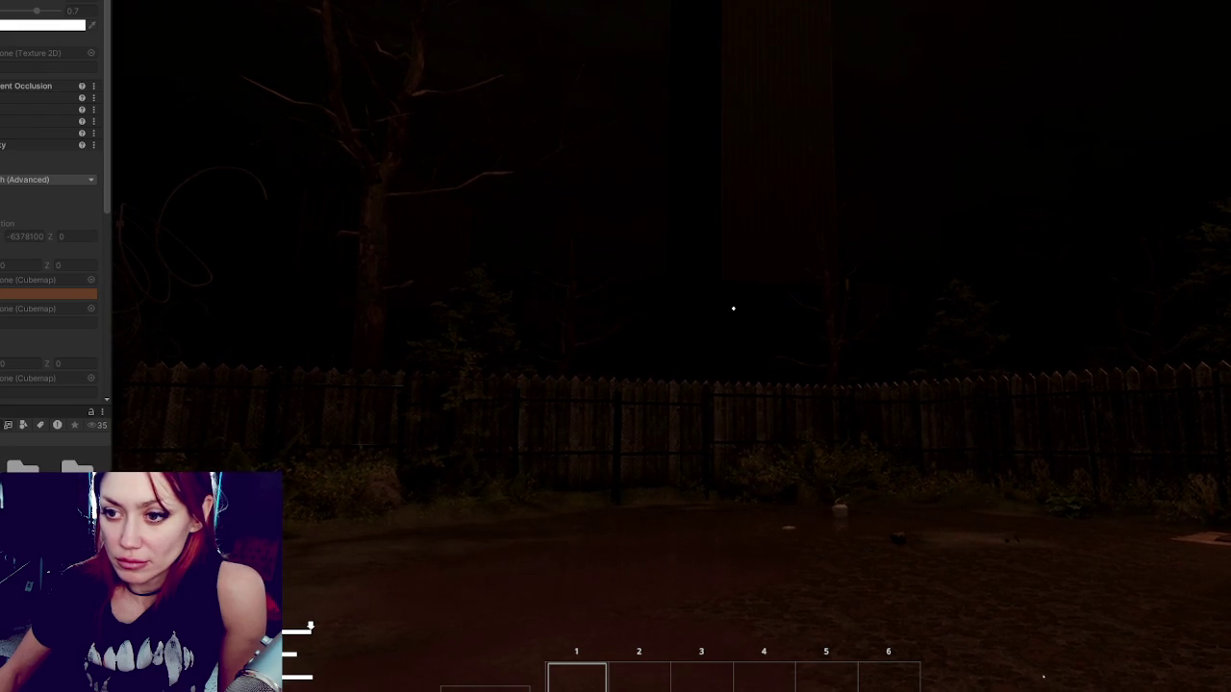
{"action": "scroll", "coordinate": [48, 211], "scroll_direction": "up", "scroll_amount": 3}
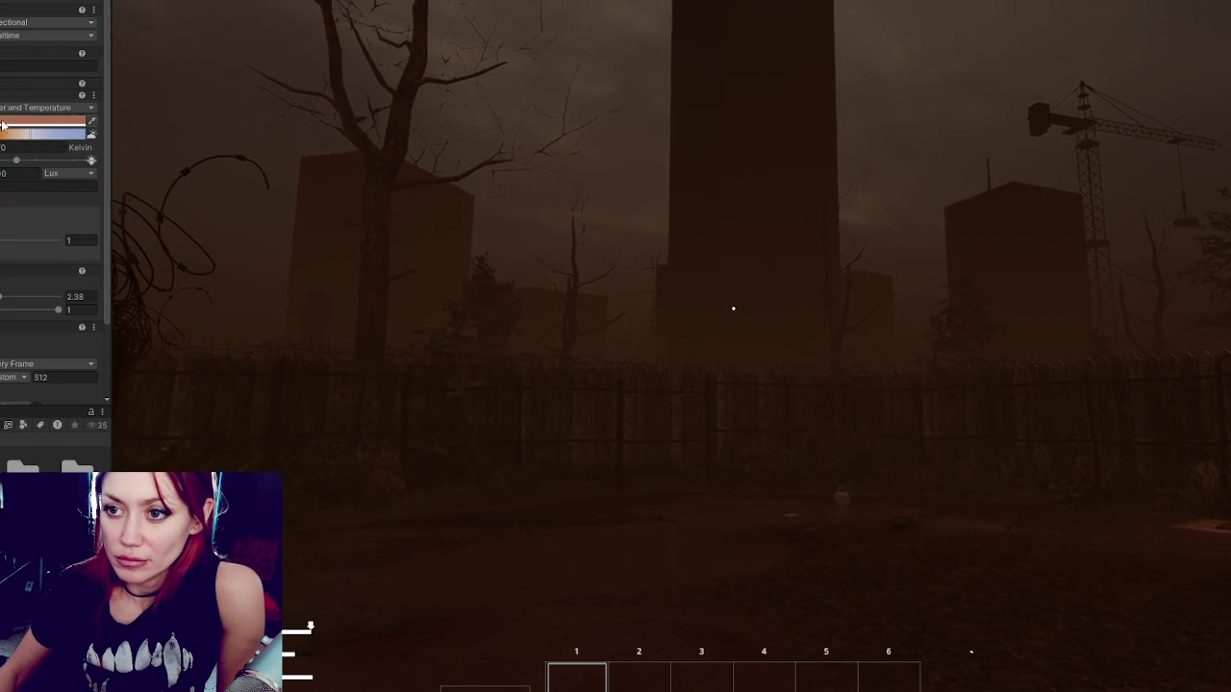
Exit Play mode with Ctrl+P so the game can restart.
{"action": "scroll", "coordinate": [18, 167], "scroll_direction": "down", "scroll_amount": 1}
{"action": "scroll", "coordinate": [53, 193], "scroll_direction": "down", "scroll_amount": 3}
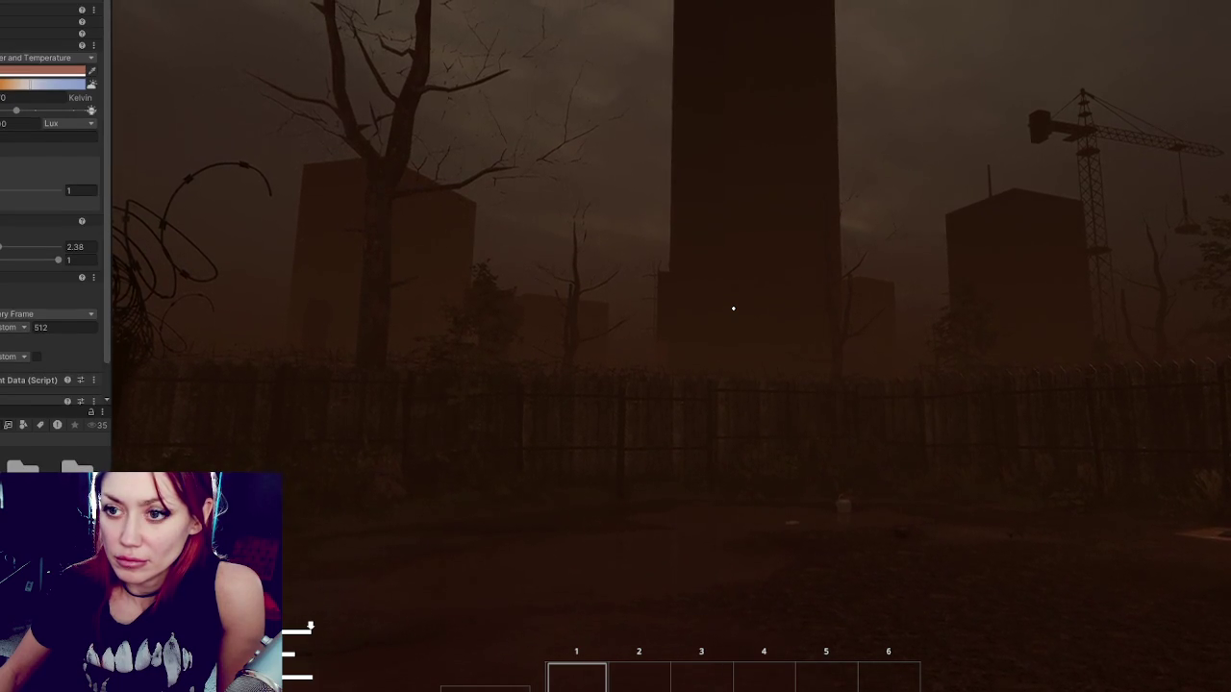
{"action": "scroll", "coordinate": [53, 192], "scroll_direction": "down", "scroll_amount": 3}
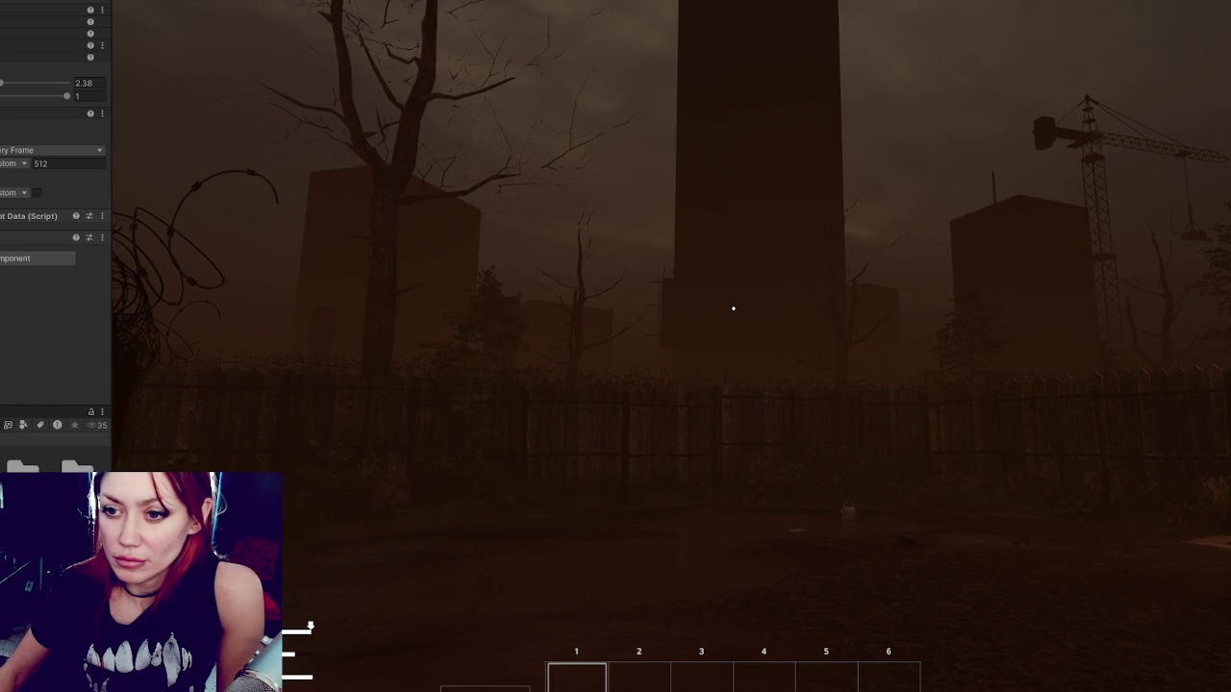
{"action": "scroll", "coordinate": [53, 193], "scroll_direction": "up", "scroll_amount": 1}
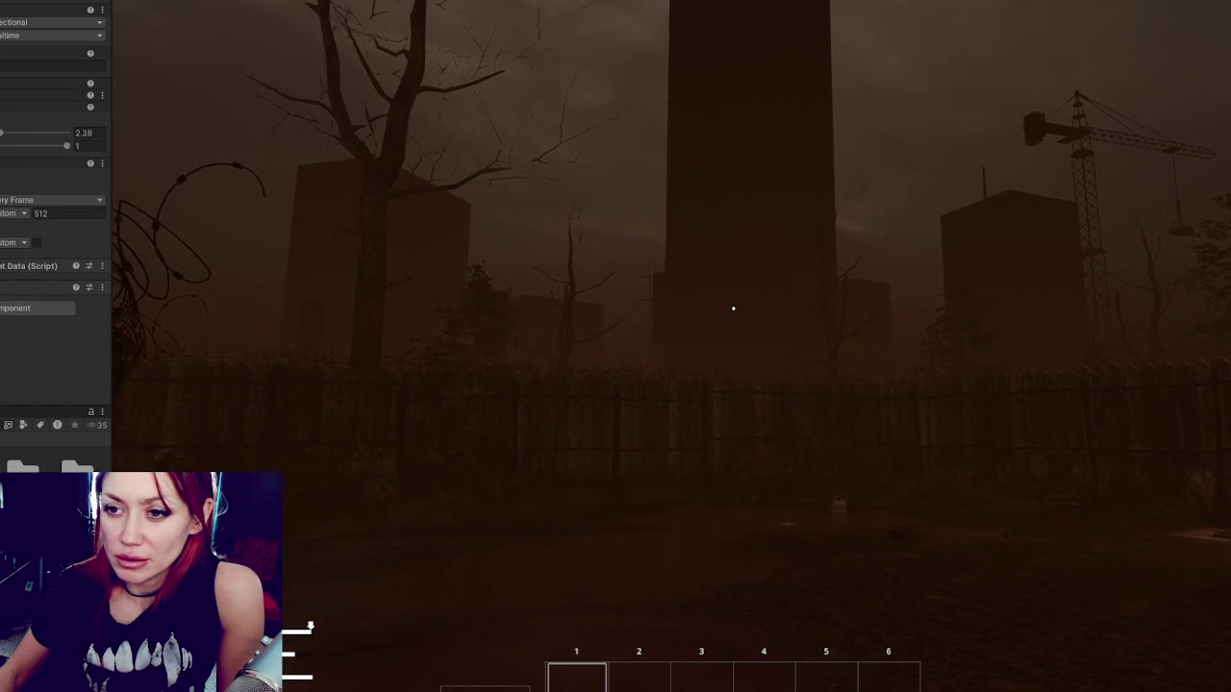
{"action": "scroll", "coordinate": [53, 193], "scroll_direction": "up", "scroll_amount": 3}
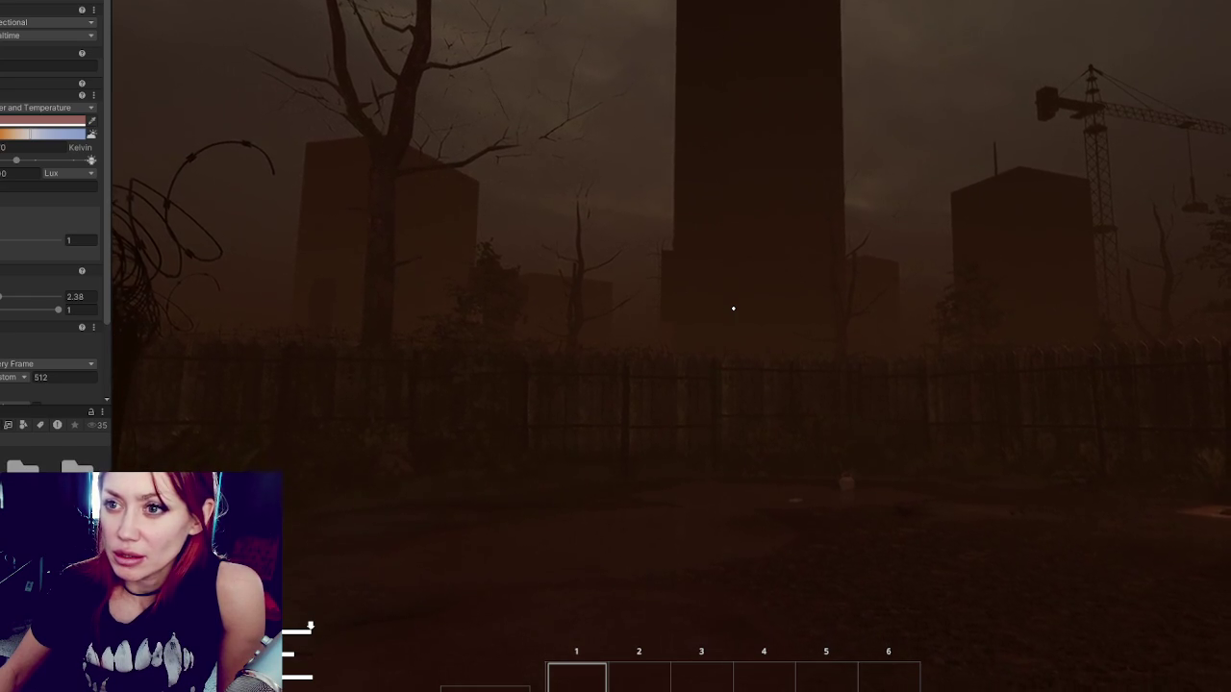
{"action": "key", "text": "ctrl+p"}
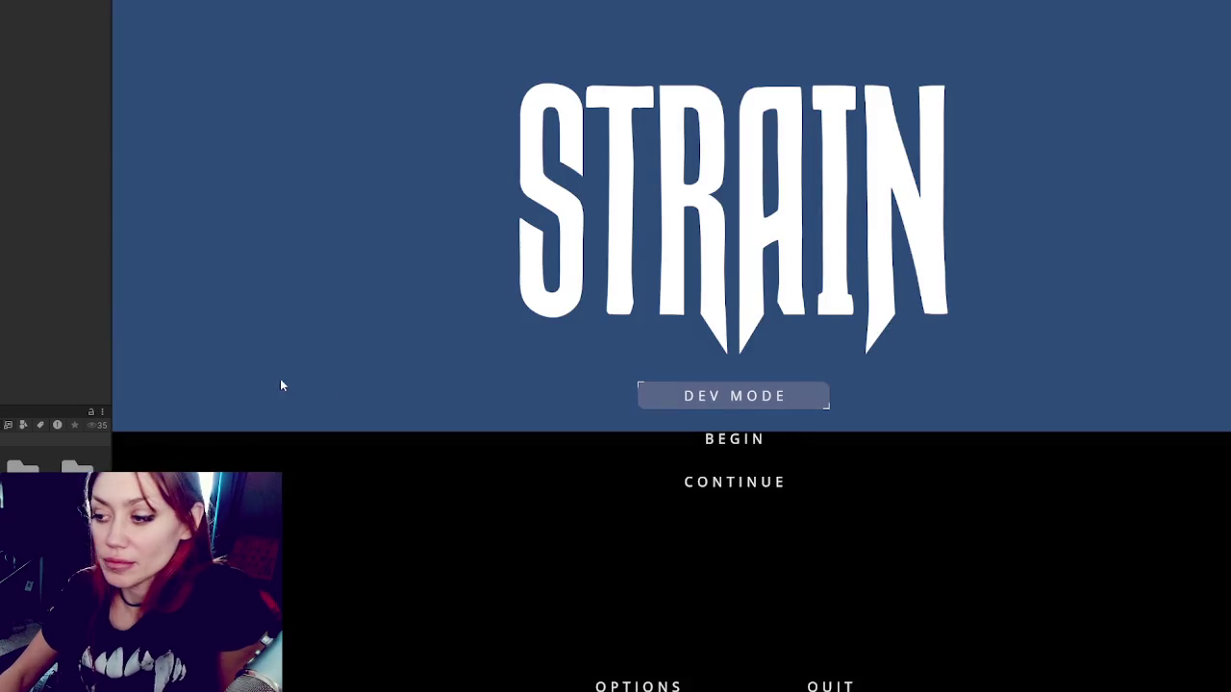
Launch DEV MODE from the STRAIN title menu and bring up the status overlay with Tab.
{"action": "left_click", "coordinate": [717, 398]}
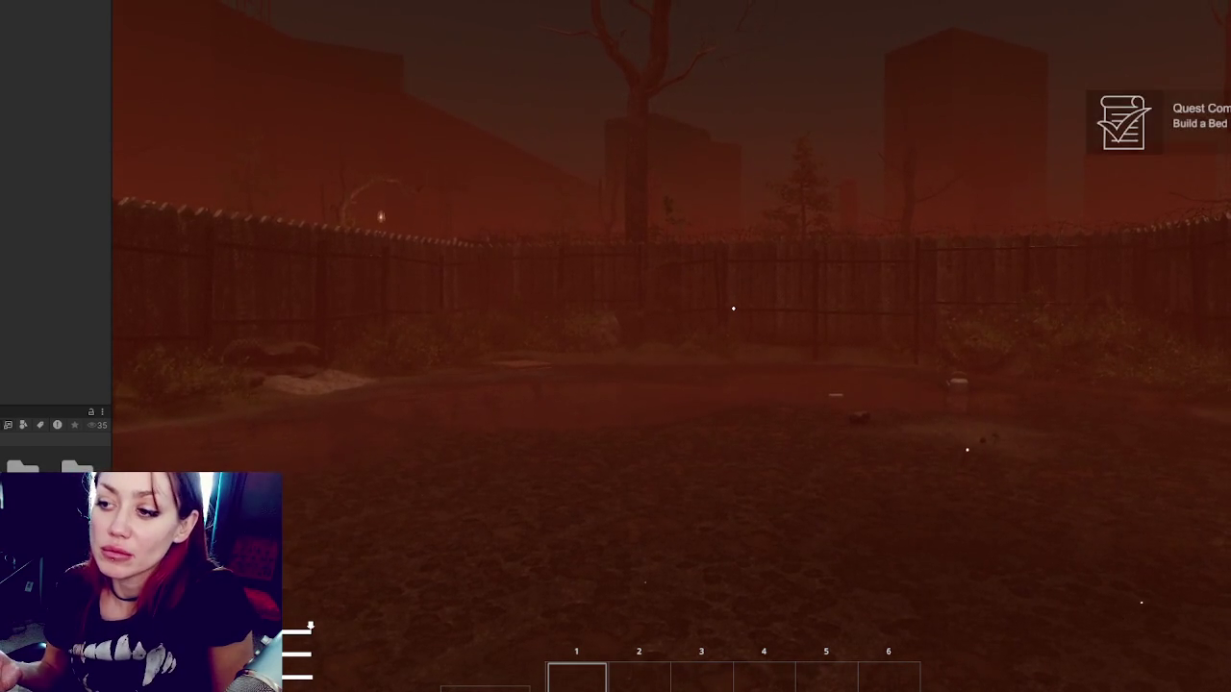
{"action": "key", "text": "Tab"}
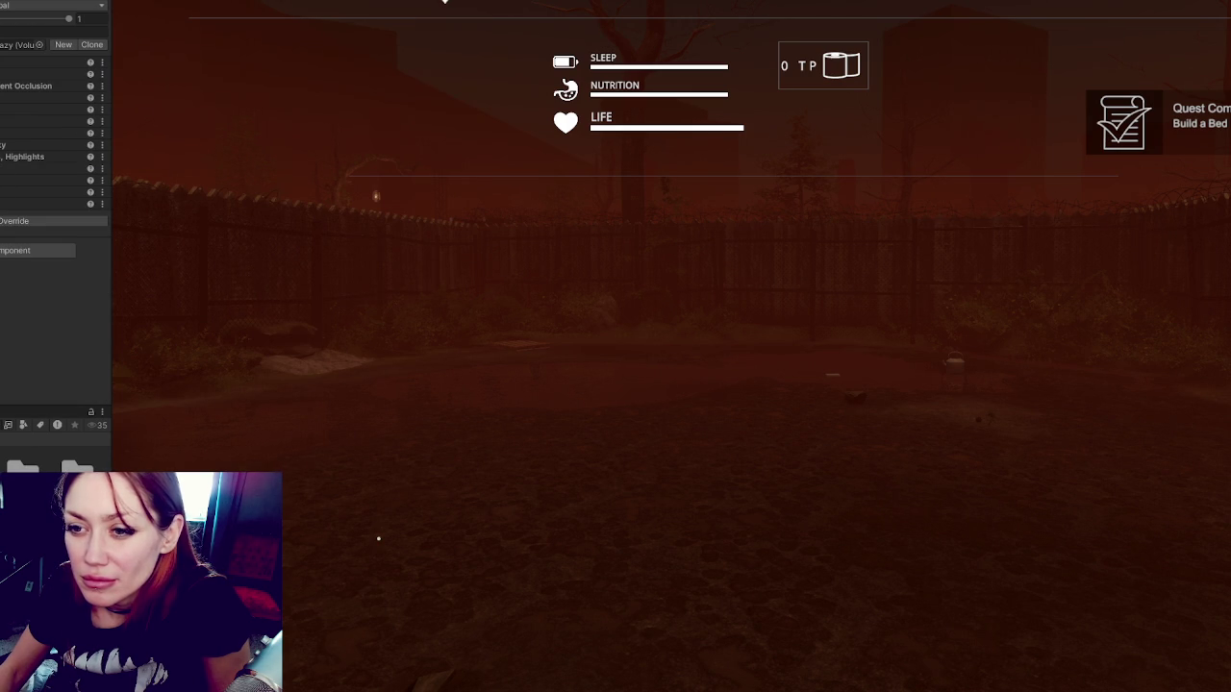
Expand all volume overrides and switch the sky type to Cloud Layer.
{"action": "left_click", "coordinate": [101, 133]}
{"action": "left_click", "coordinate": [58, 239]}
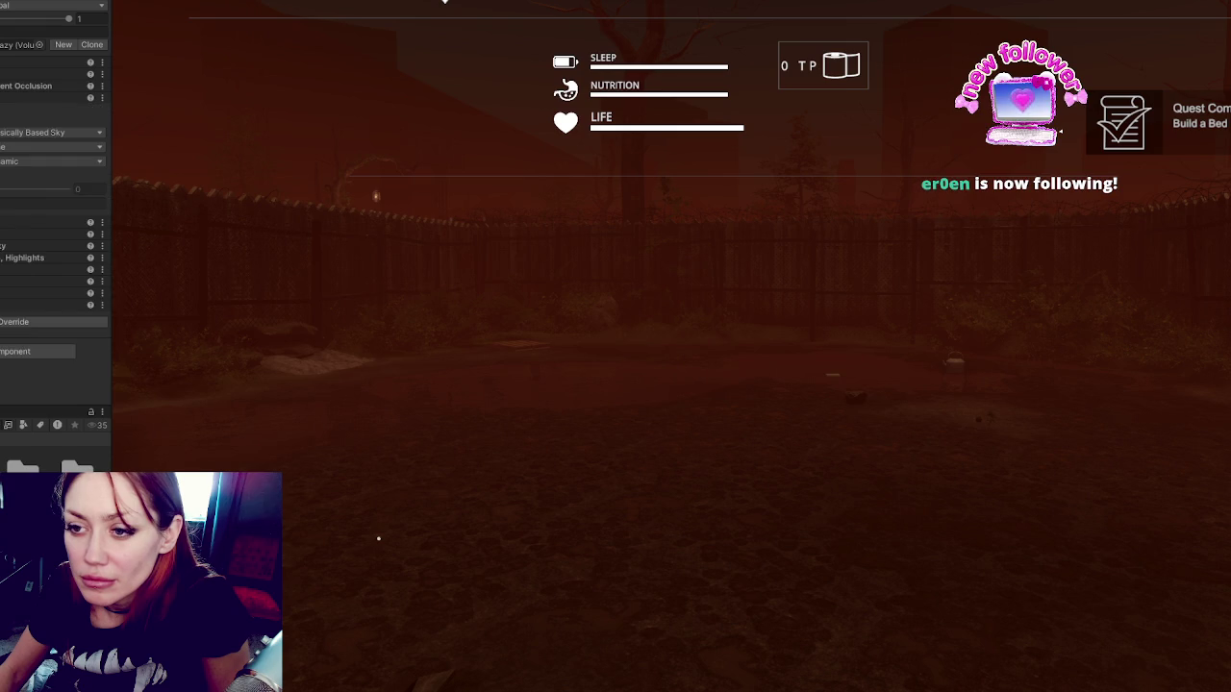
{"action": "left_click", "coordinate": [10, 146]}
{"action": "left_click", "coordinate": [9, 171]}
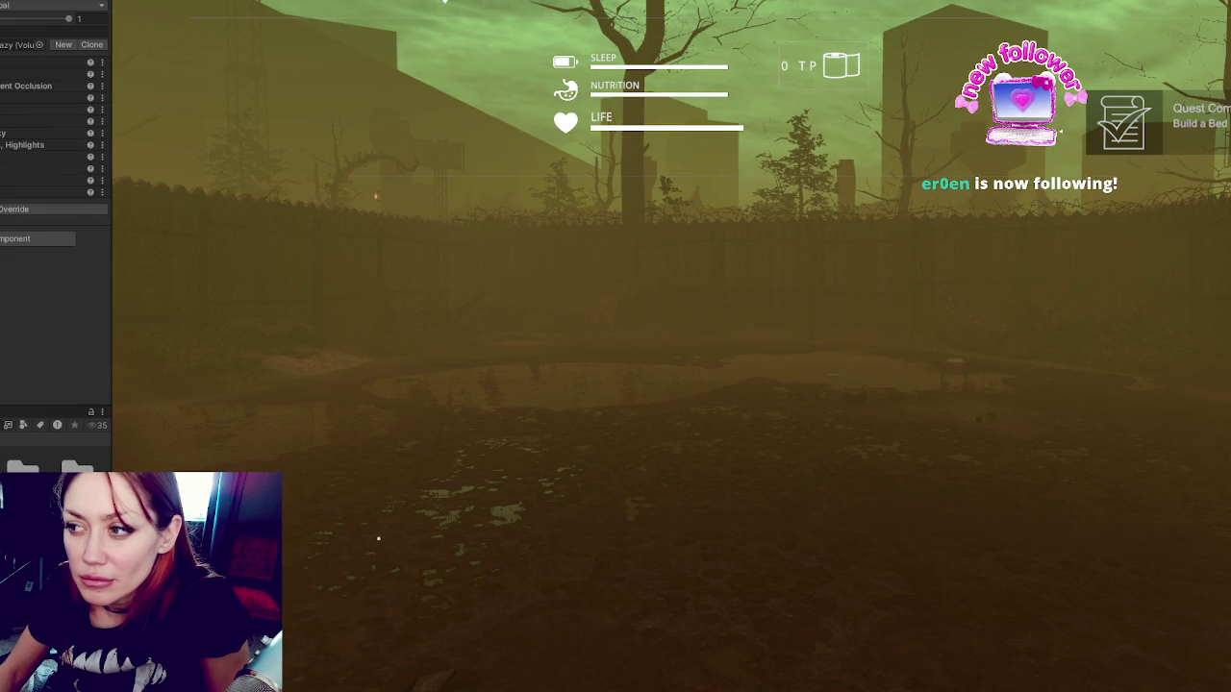
{"action": "left_click", "coordinate": [510, 310]}
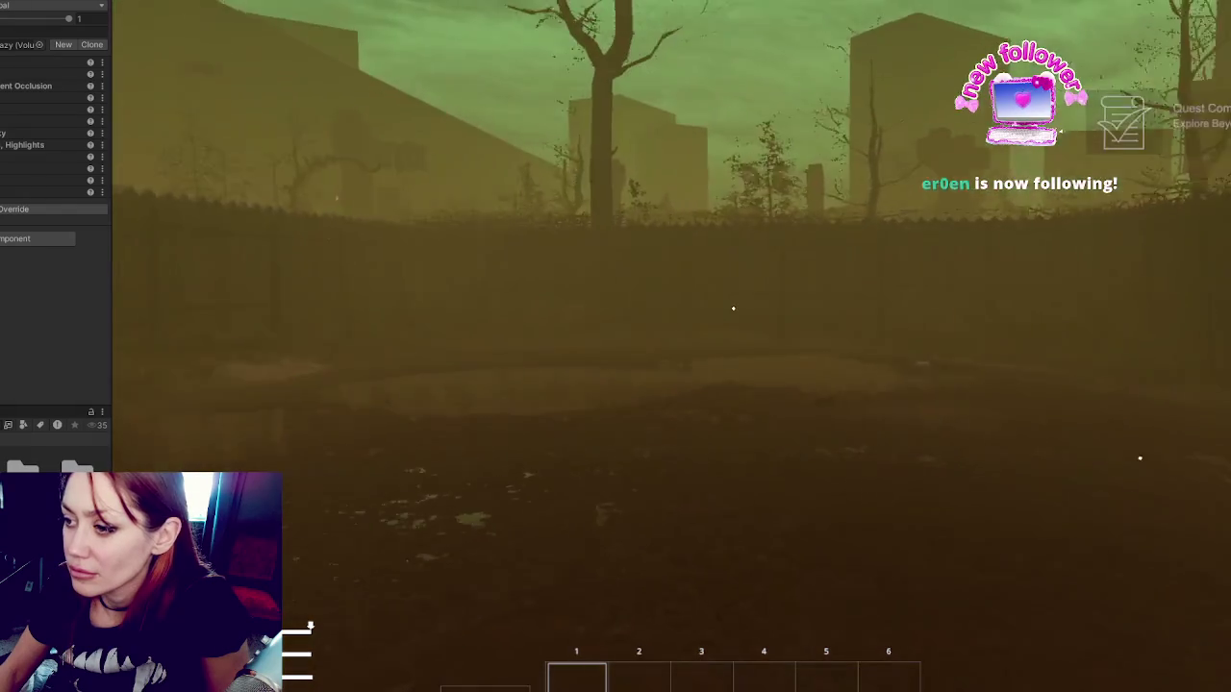
{"action": "key", "text": "Escape"}
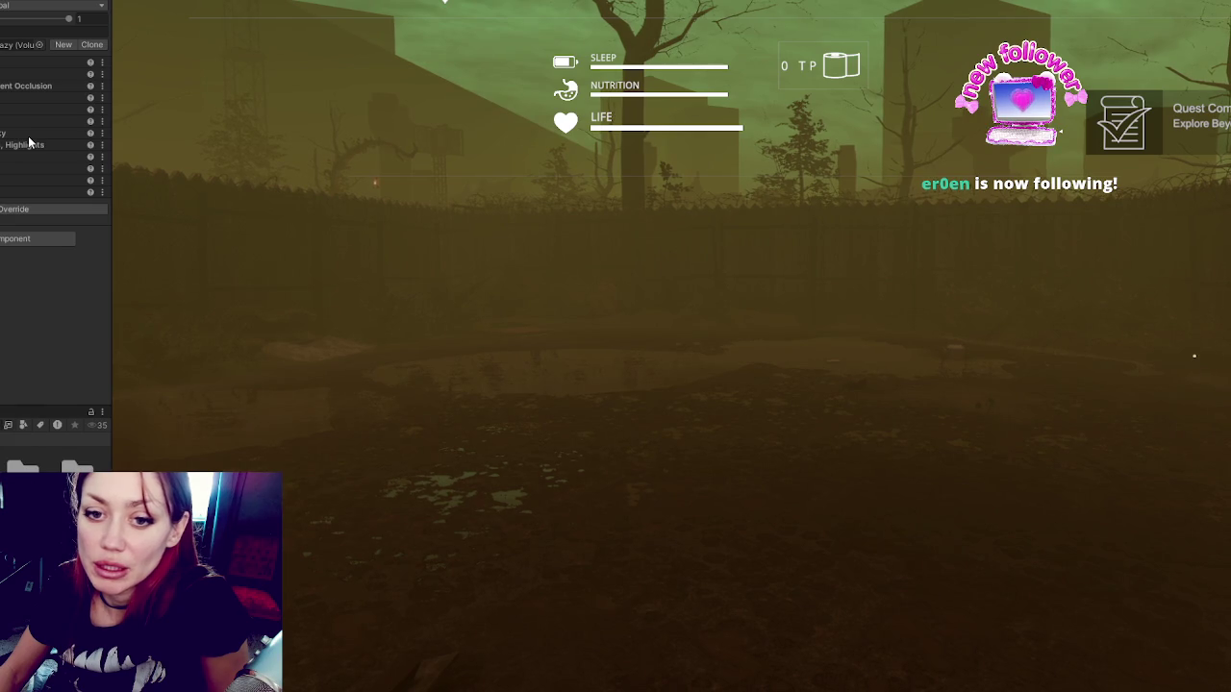
Expand and collapse the Cloud Layer settings to inspect them.
{"action": "left_click", "coordinate": [2, 111]}
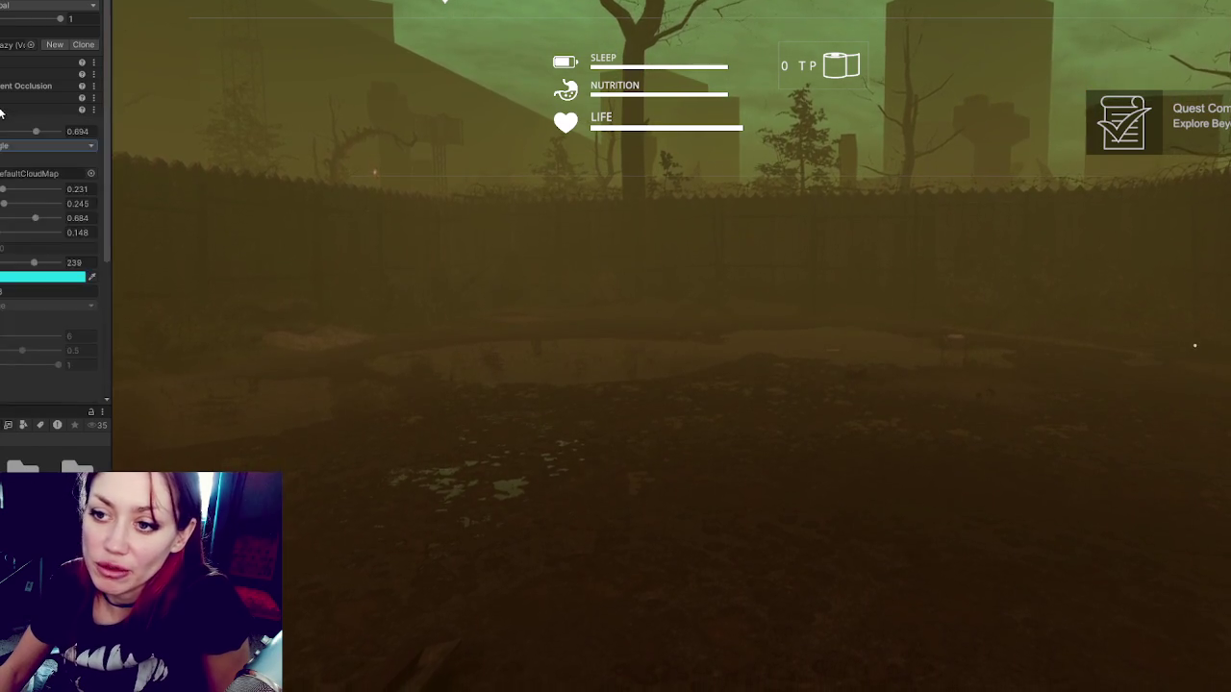
{"action": "left_click", "coordinate": [2, 112]}
{"action": "left_click", "coordinate": [2, 112]}
{"action": "left_click", "coordinate": [2, 111]}
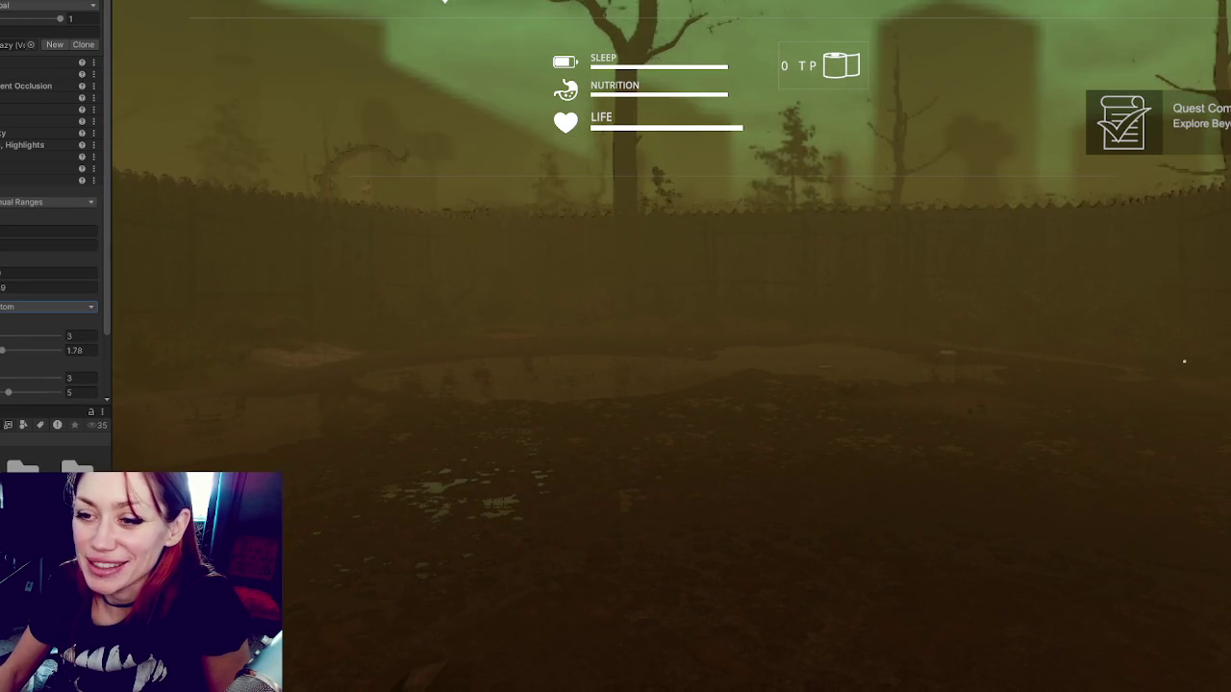
Edit the Manual Ranges values in the Inspector, including the 9 and 0 fields.
{"action": "left_click", "coordinate": [2, 273]}
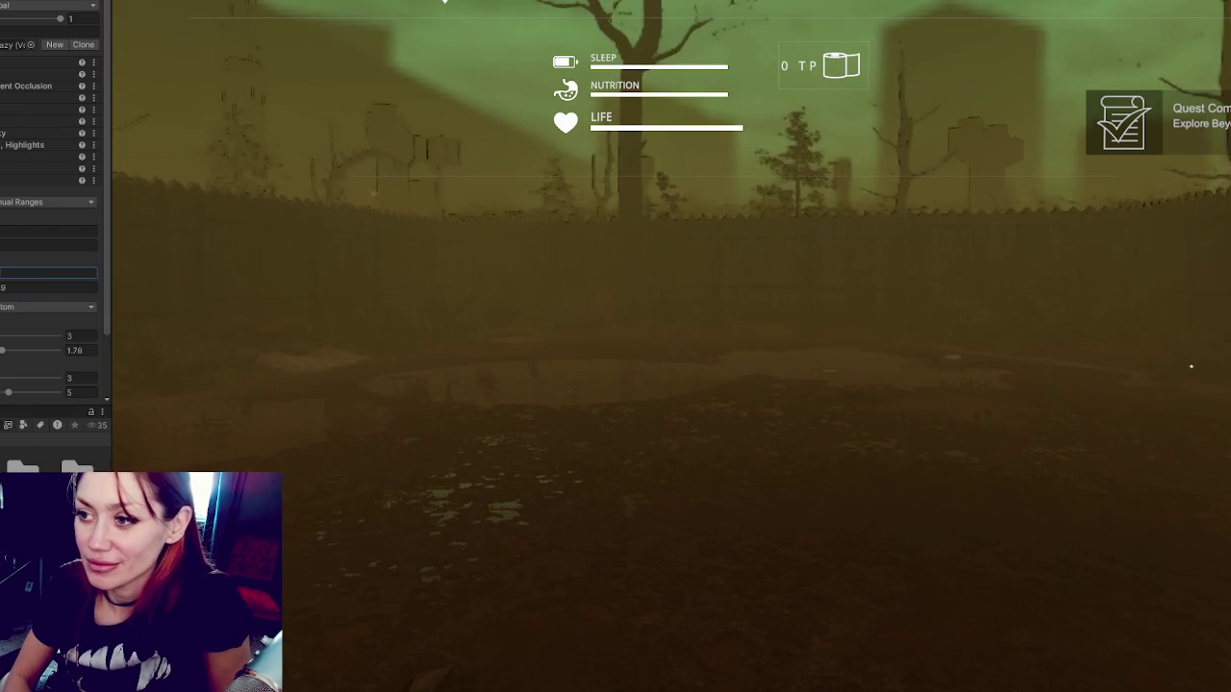
{"action": "left_click", "coordinate": [2, 286]}
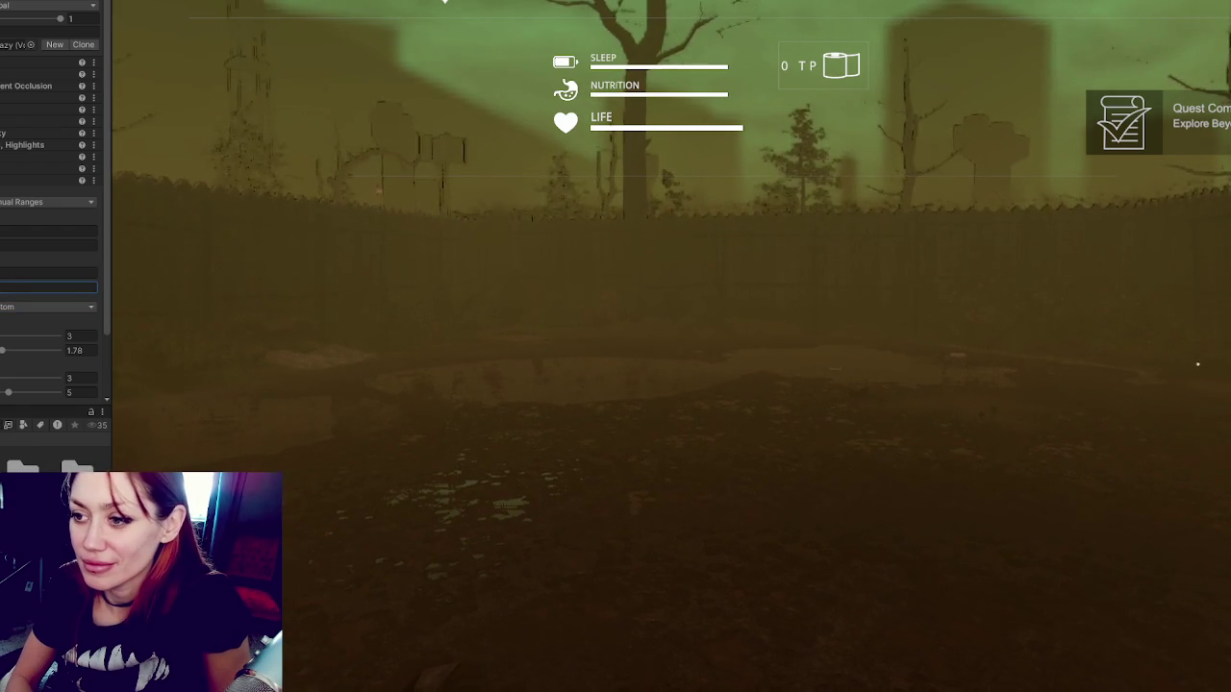
{"action": "left_click", "coordinate": [2, 273]}
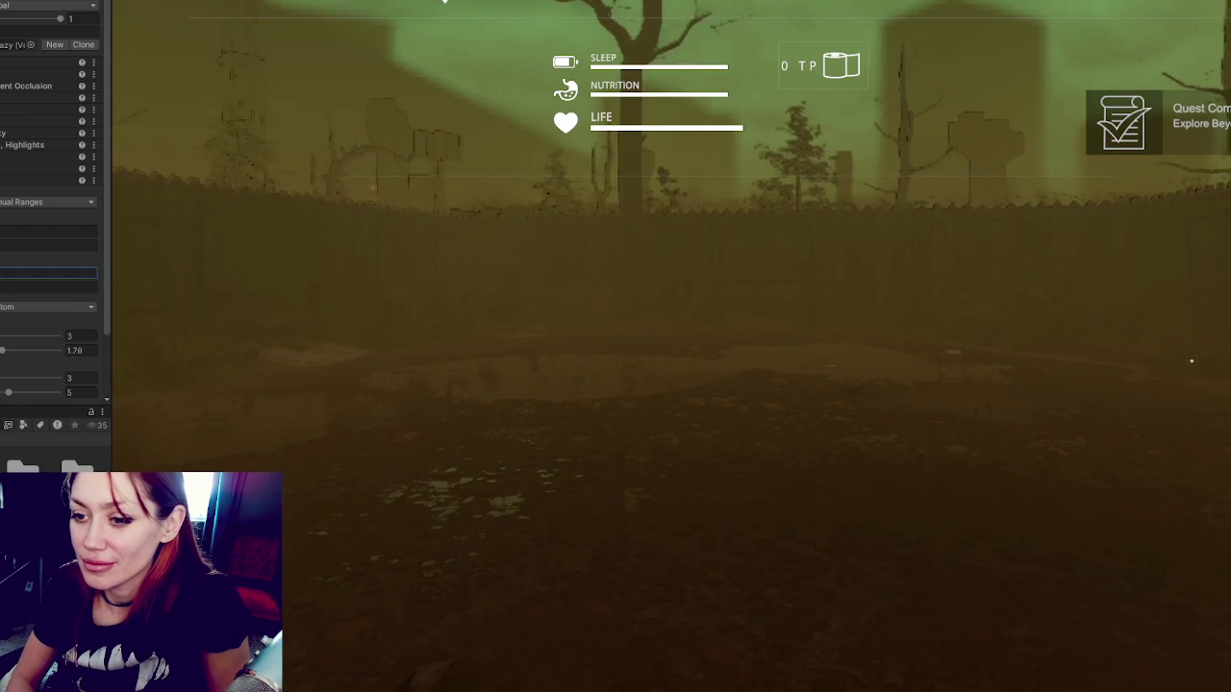
{"action": "left_click", "coordinate": [1, 286]}
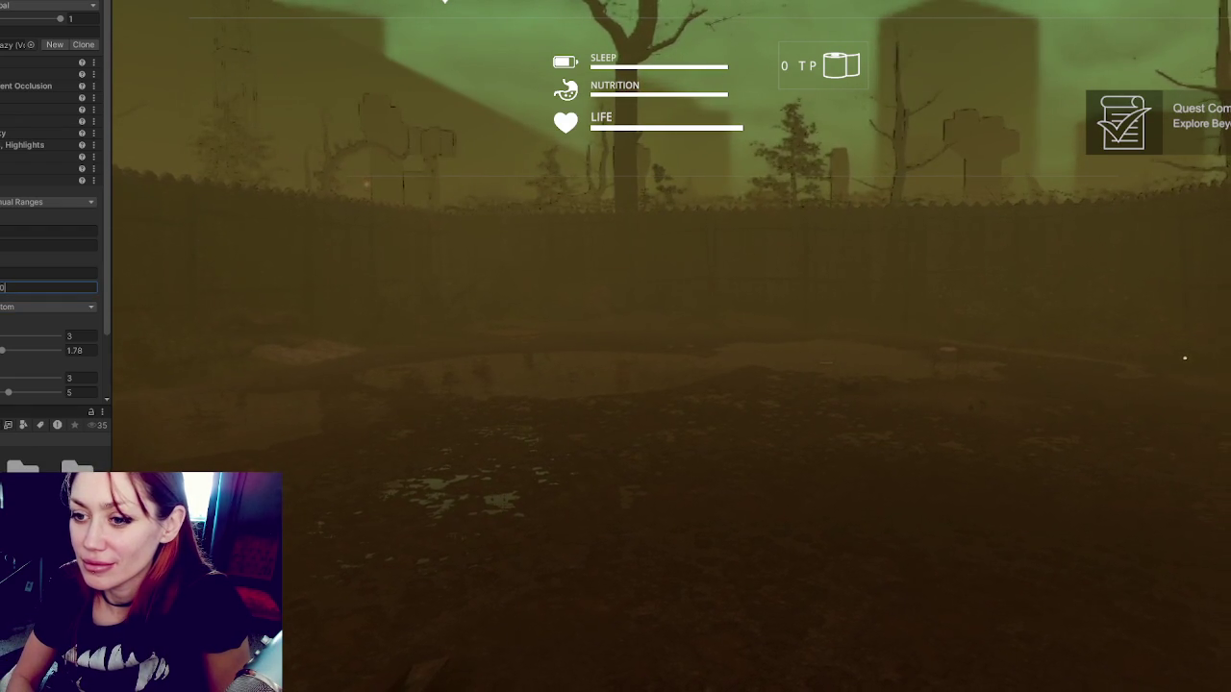
{"action": "left_click", "coordinate": [49, 245]}
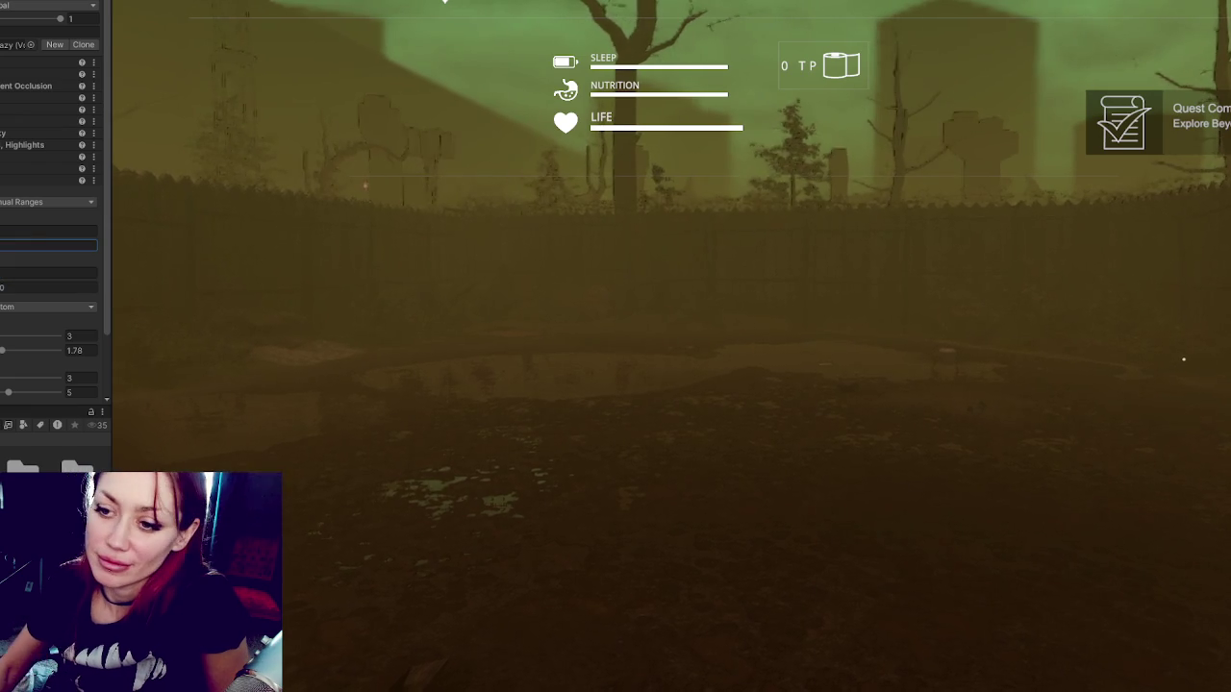
{"action": "scroll", "coordinate": [46, 318], "scroll_direction": "down", "scroll_amount": 2}
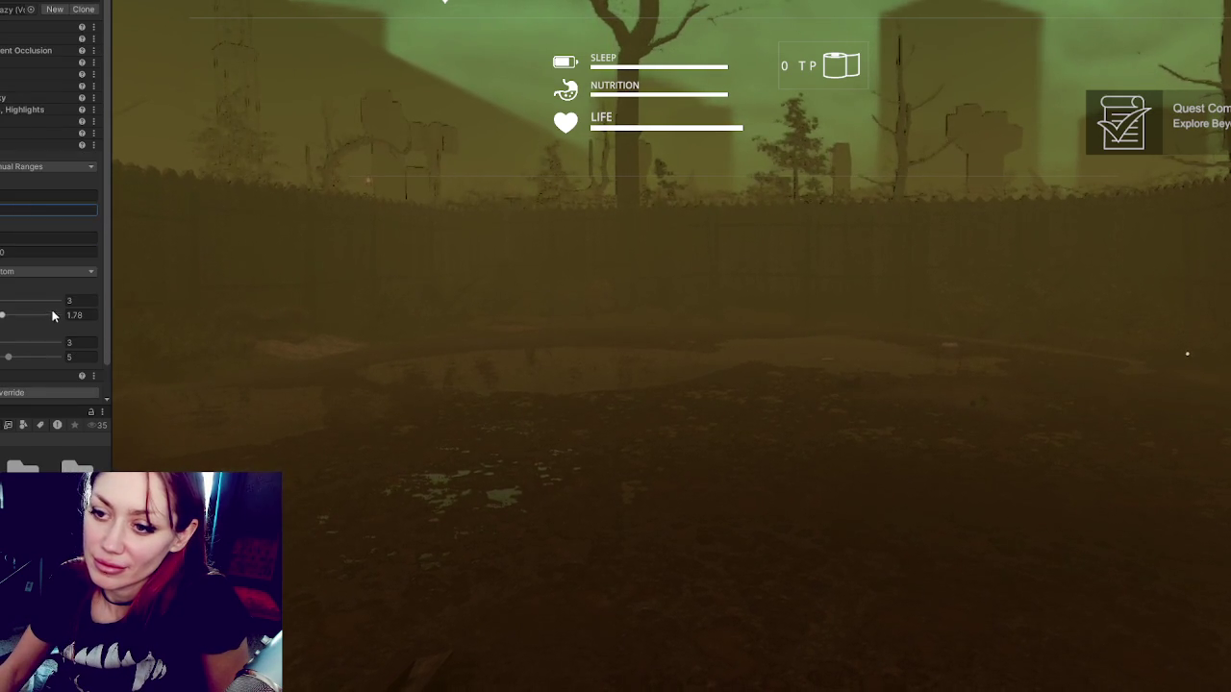
{"action": "left_click", "coordinate": [495, 339]}
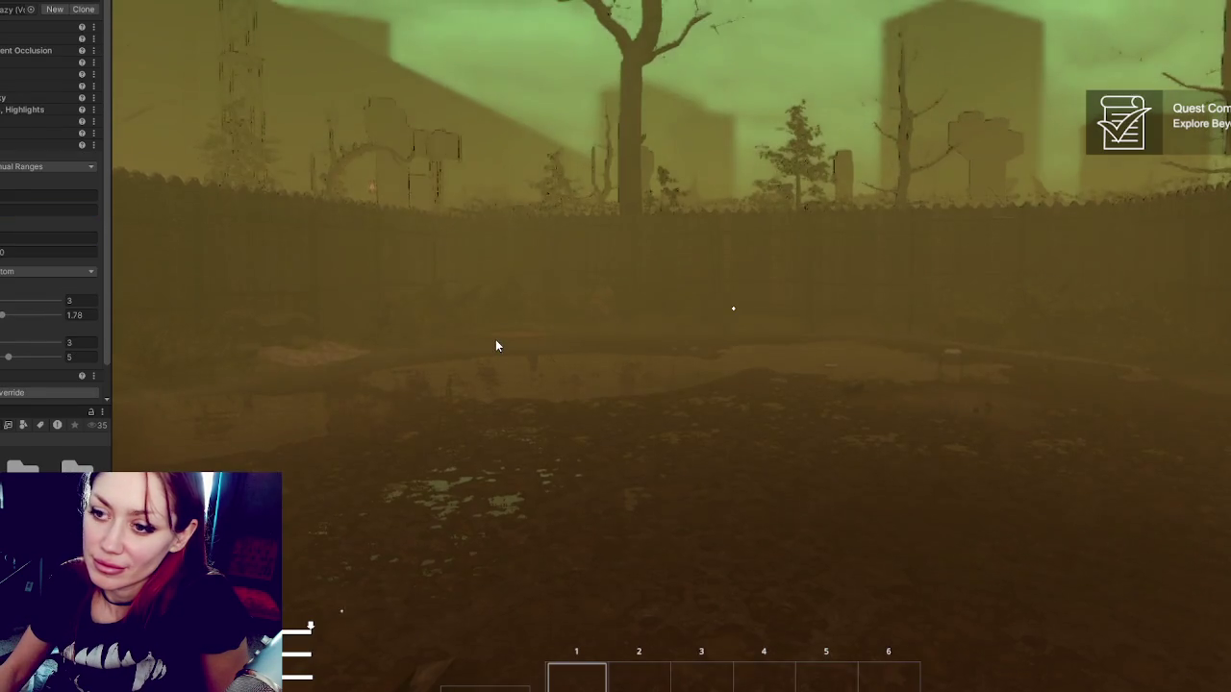
{"action": "left_click", "coordinate": [21, 238]}
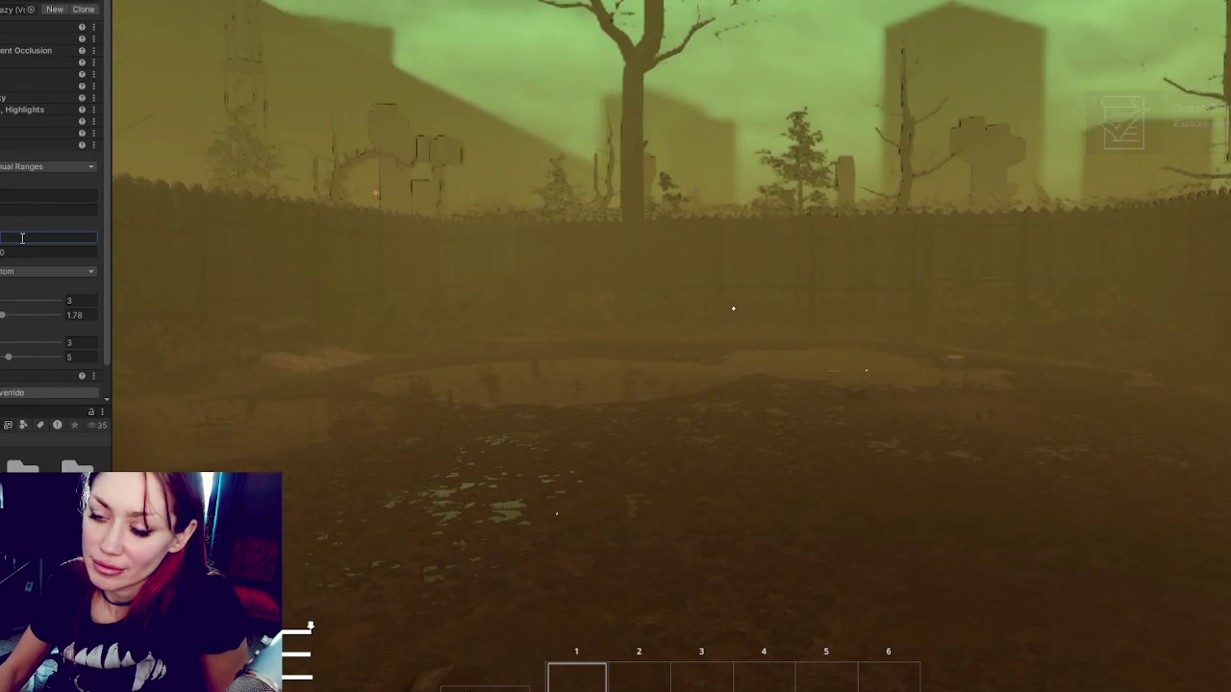
{"action": "type", "text": "0"}
{"action": "key", "text": "Tab"}
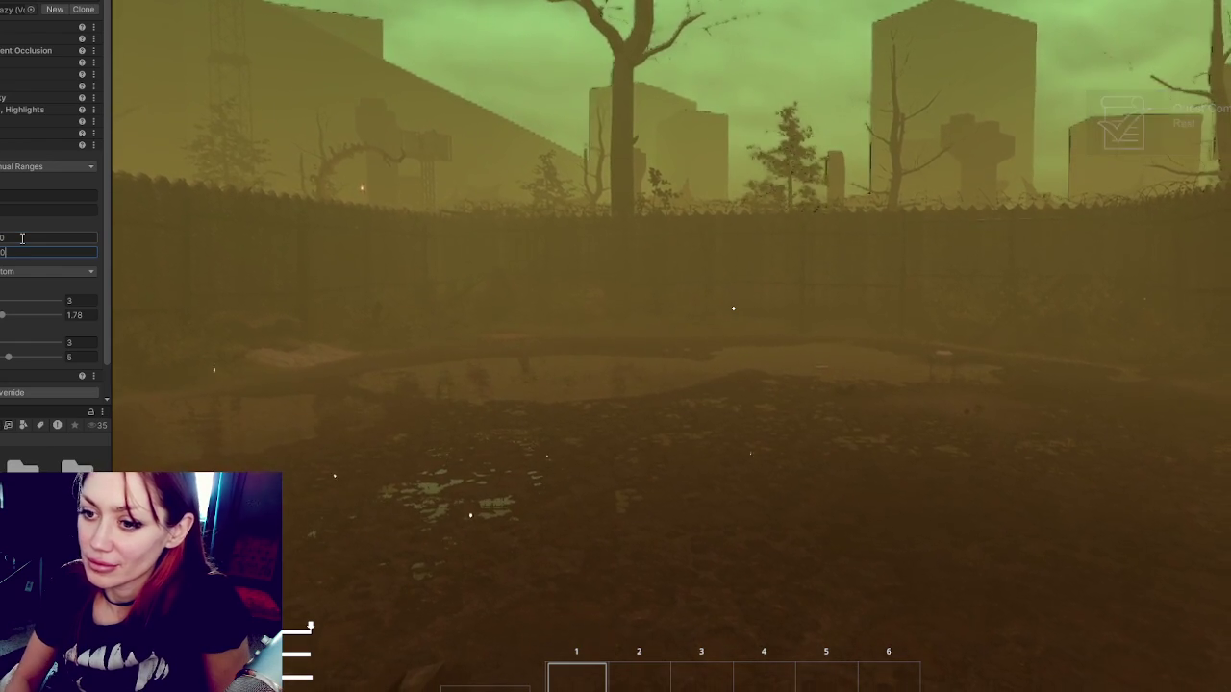
Try the Low and High quality presets, settling on Medium.
{"action": "left_click", "coordinate": [24, 275]}
{"action": "left_click", "coordinate": [24, 302]}
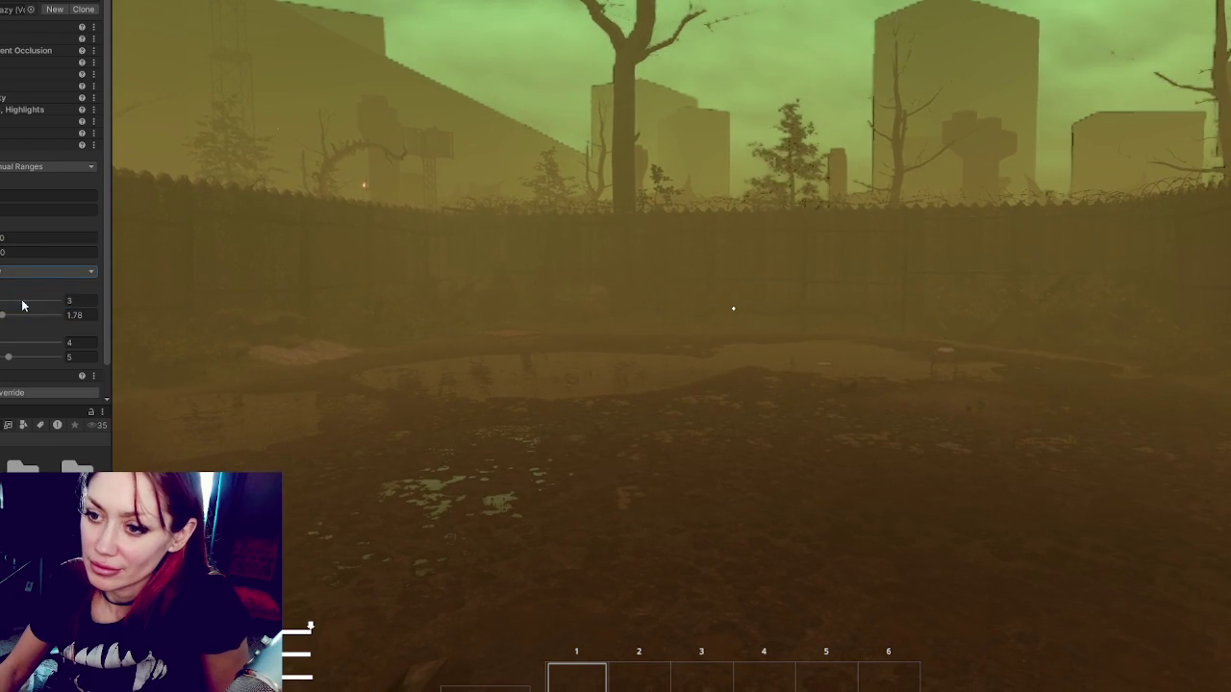
{"action": "left_click", "coordinate": [28, 273]}
{"action": "left_click", "coordinate": [24, 333]}
{"action": "left_click", "coordinate": [28, 274]}
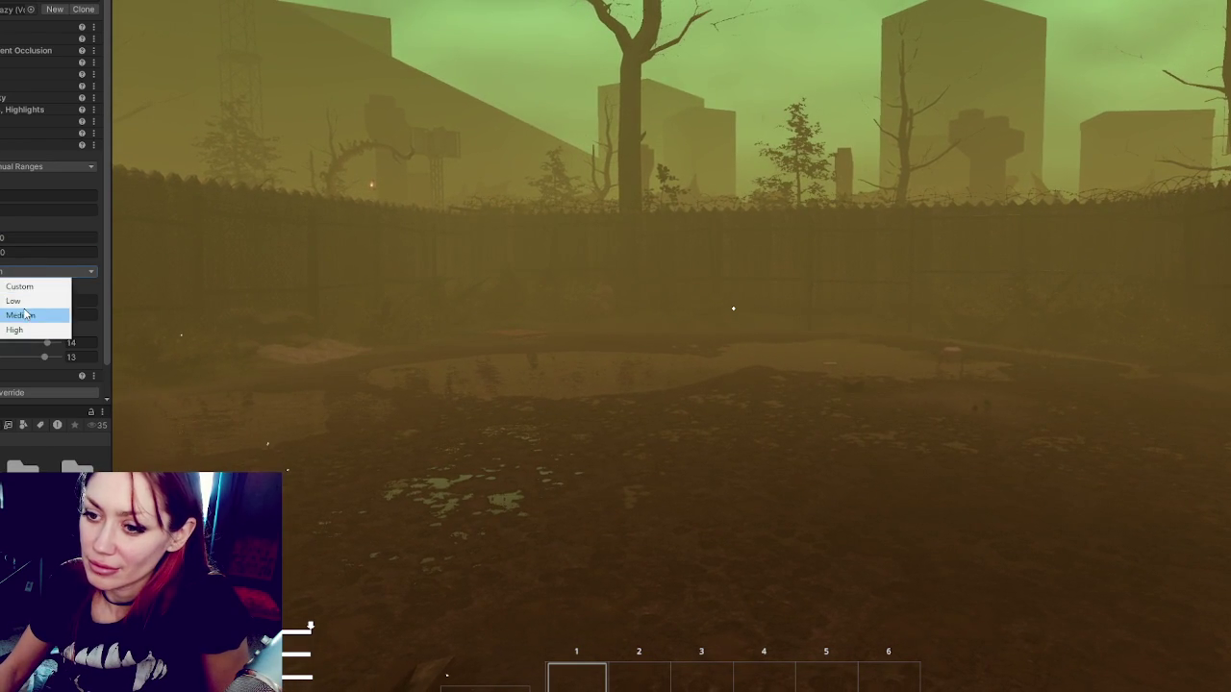
{"action": "left_click", "coordinate": [26, 314]}
Set three override fields to 3 and the lower numeric value to 1.
{"action": "left_click", "coordinate": [78, 305]}
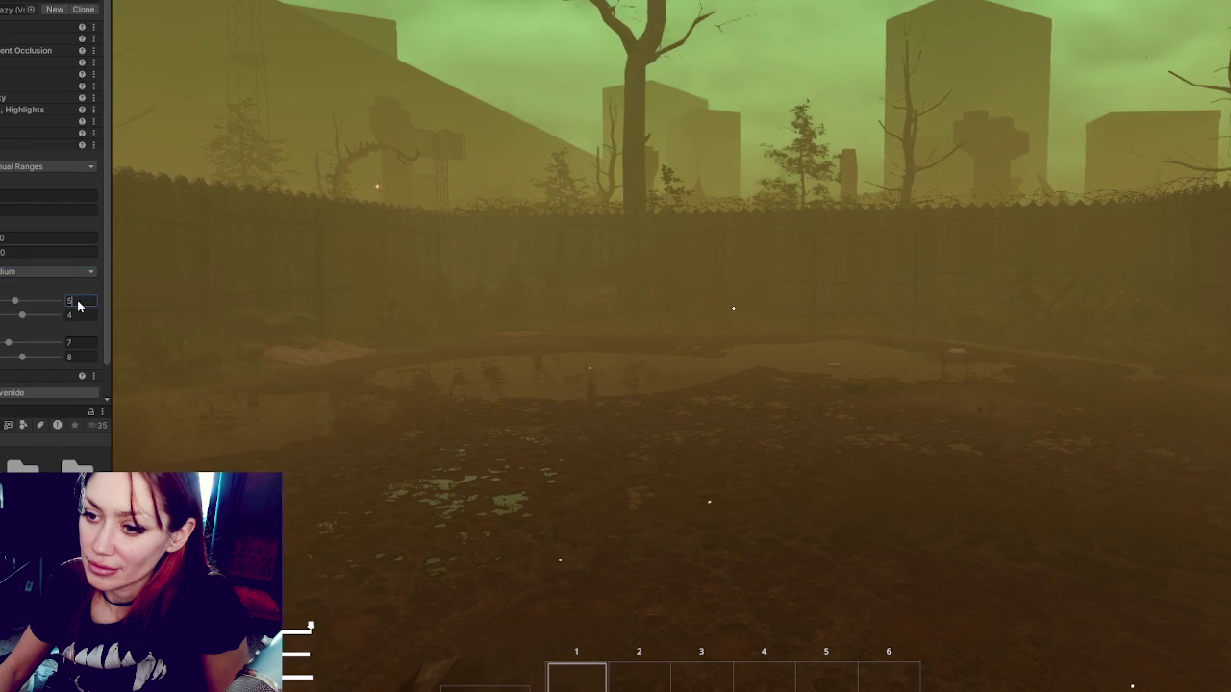
{"action": "type", "text": "3"}
{"action": "key", "text": "Tab"}
{"action": "key", "text": "Tab"}
{"action": "type", "text": "3"}
{"action": "key", "text": "Tab"}
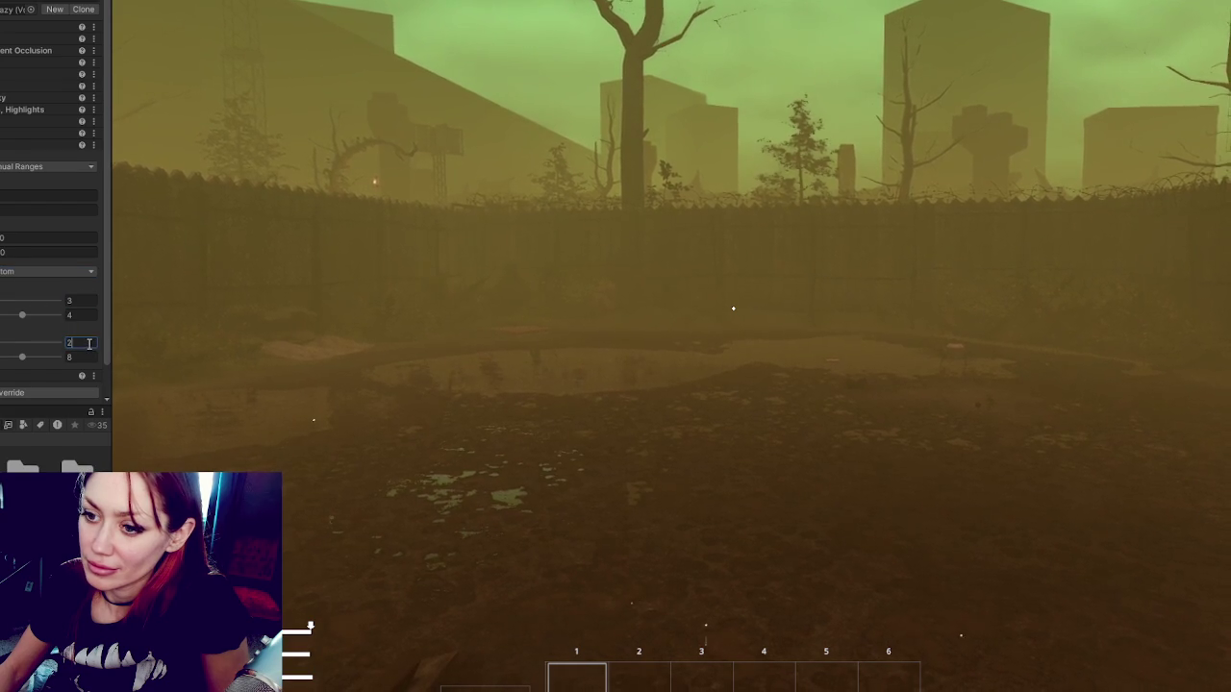
{"action": "type", "text": "3"}
{"action": "left_click", "coordinate": [82, 315]}
{"action": "type", "text": "1"}
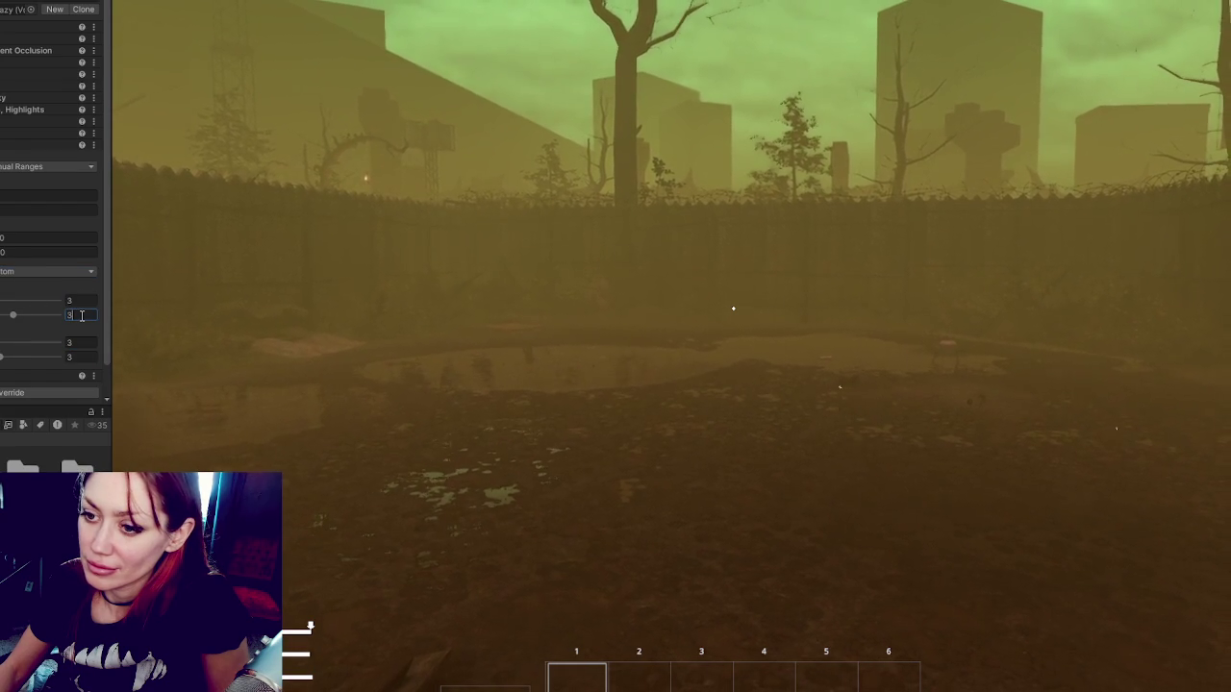
{"action": "left_click", "coordinate": [81, 356]}
{"action": "type", "text": "1"}
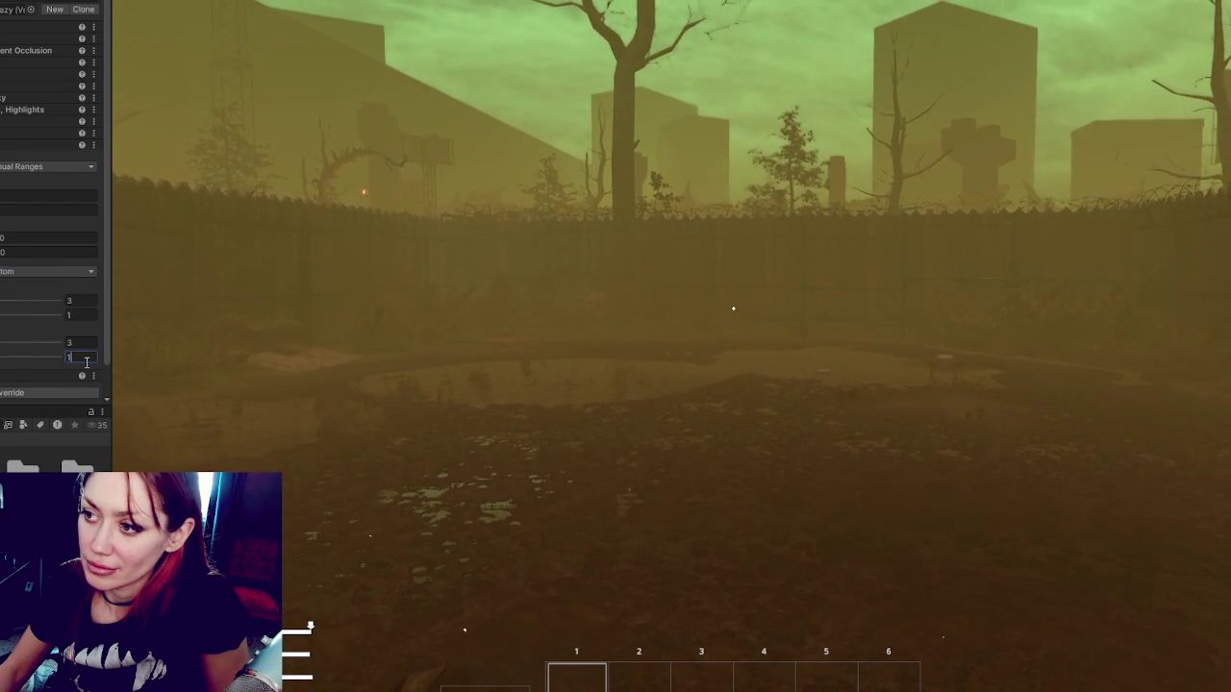
{"action": "key", "text": "Return"}
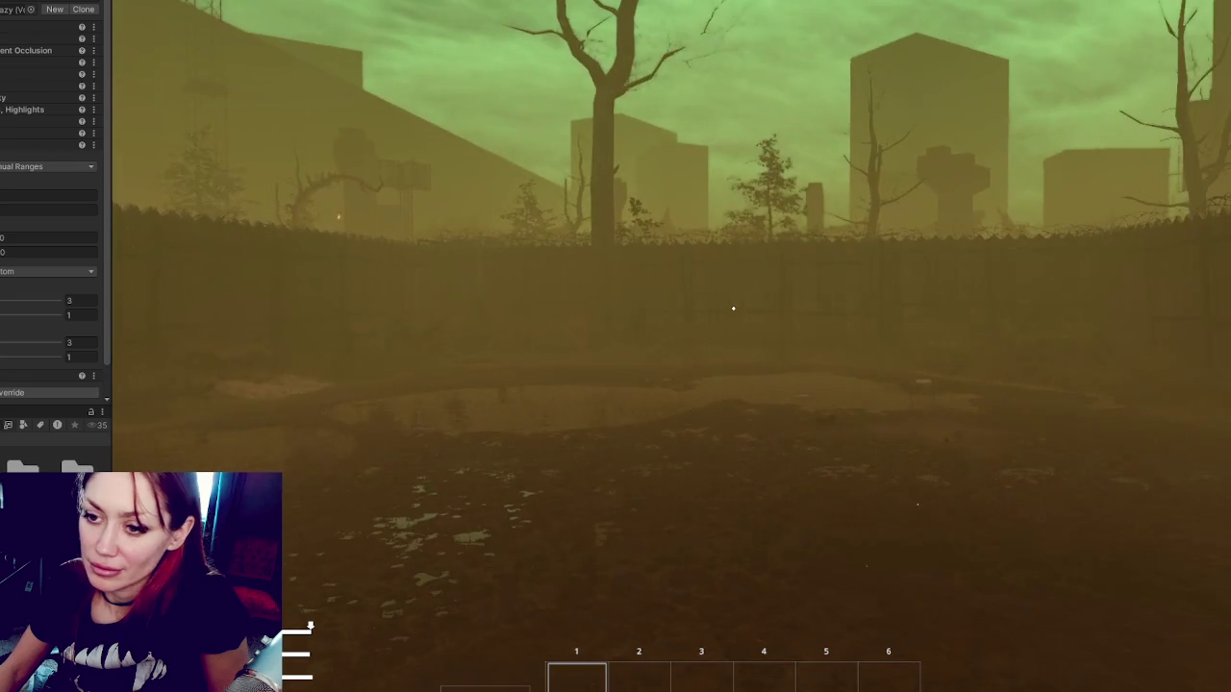
Clear the 0 from the upper numeric field and resume the running game.
{"action": "left_click", "coordinate": [23, 234]}
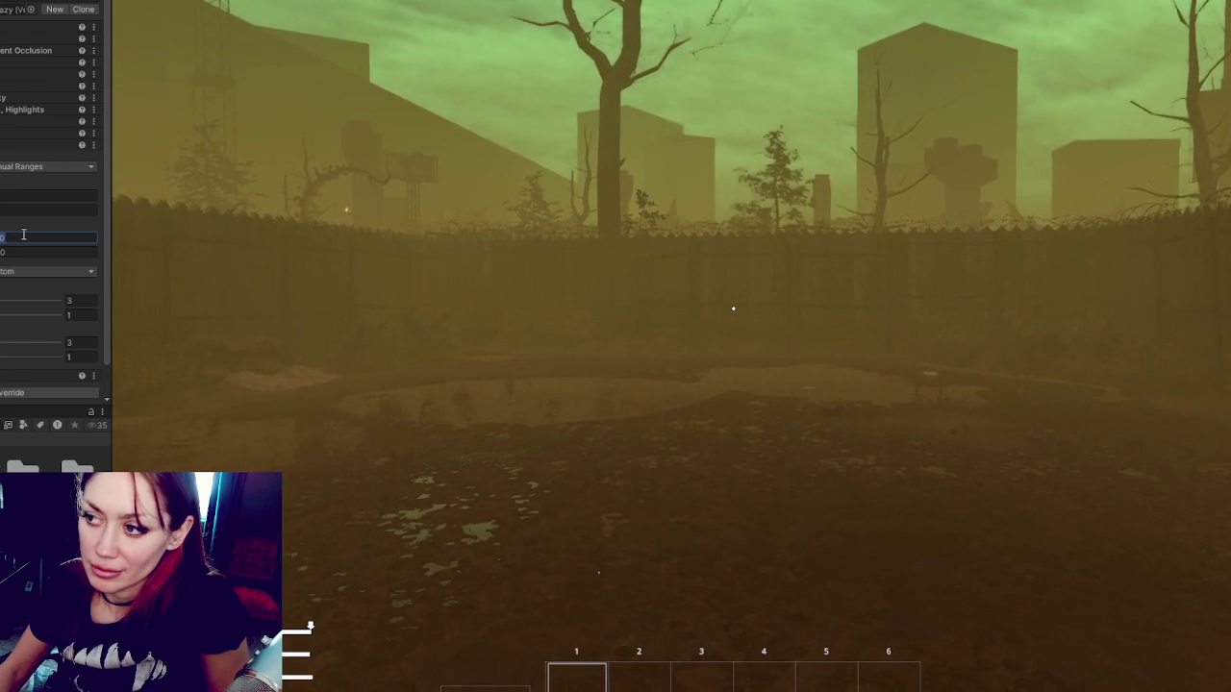
{"action": "key", "text": "BackSpace"}
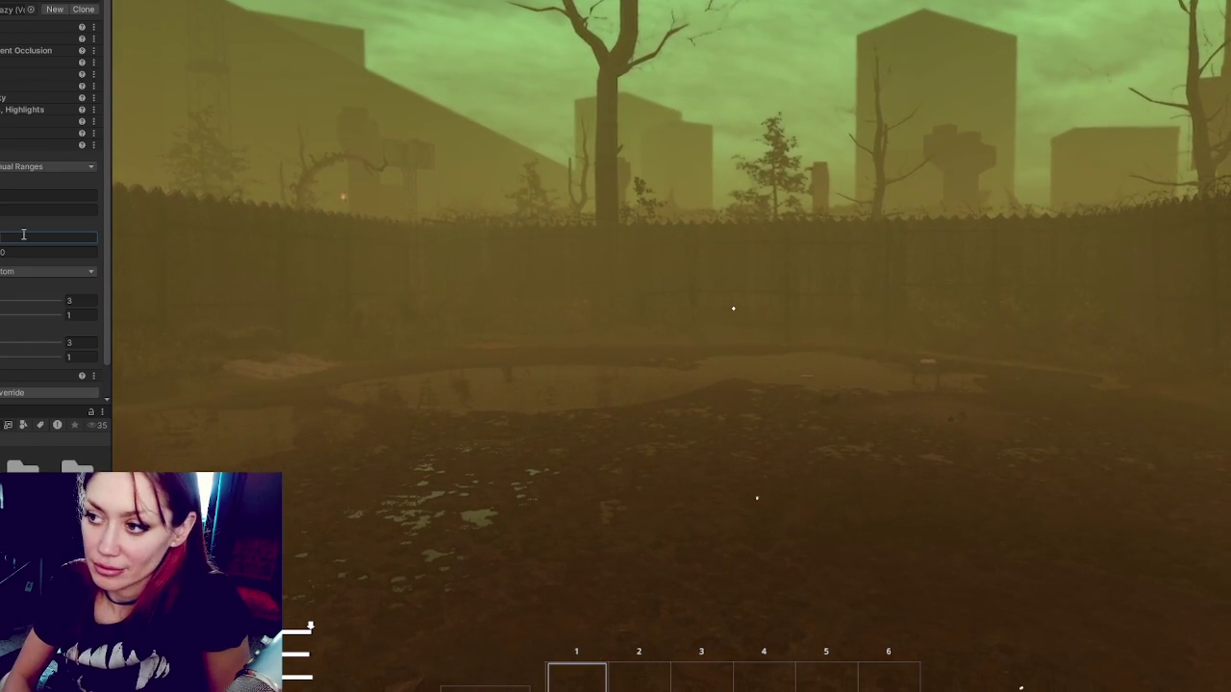
{"action": "key", "text": "Tab"}
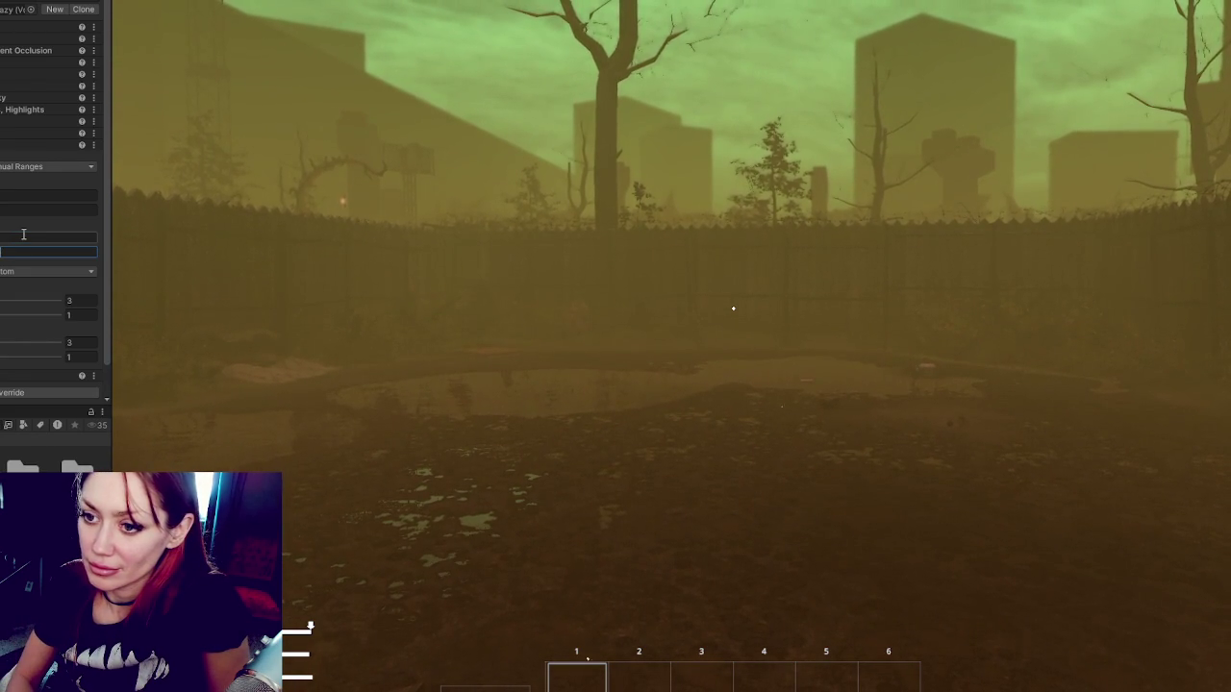
{"action": "left_click", "coordinate": [23, 235]}
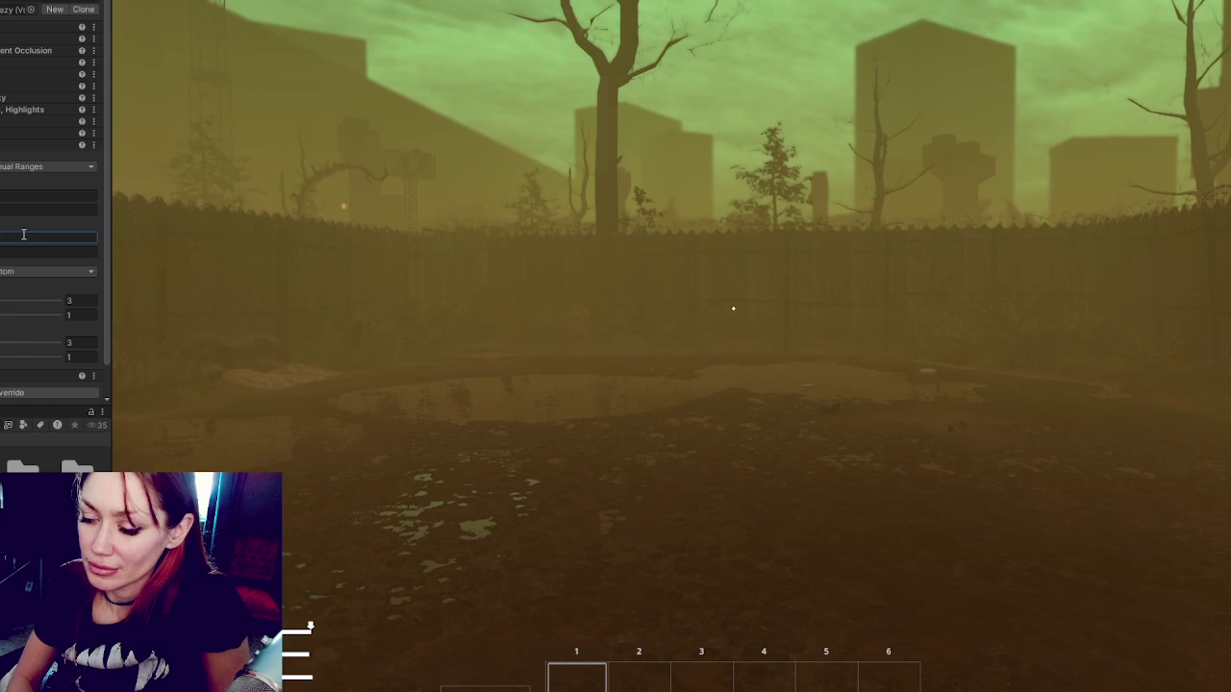
{"action": "key", "text": "Tab"}
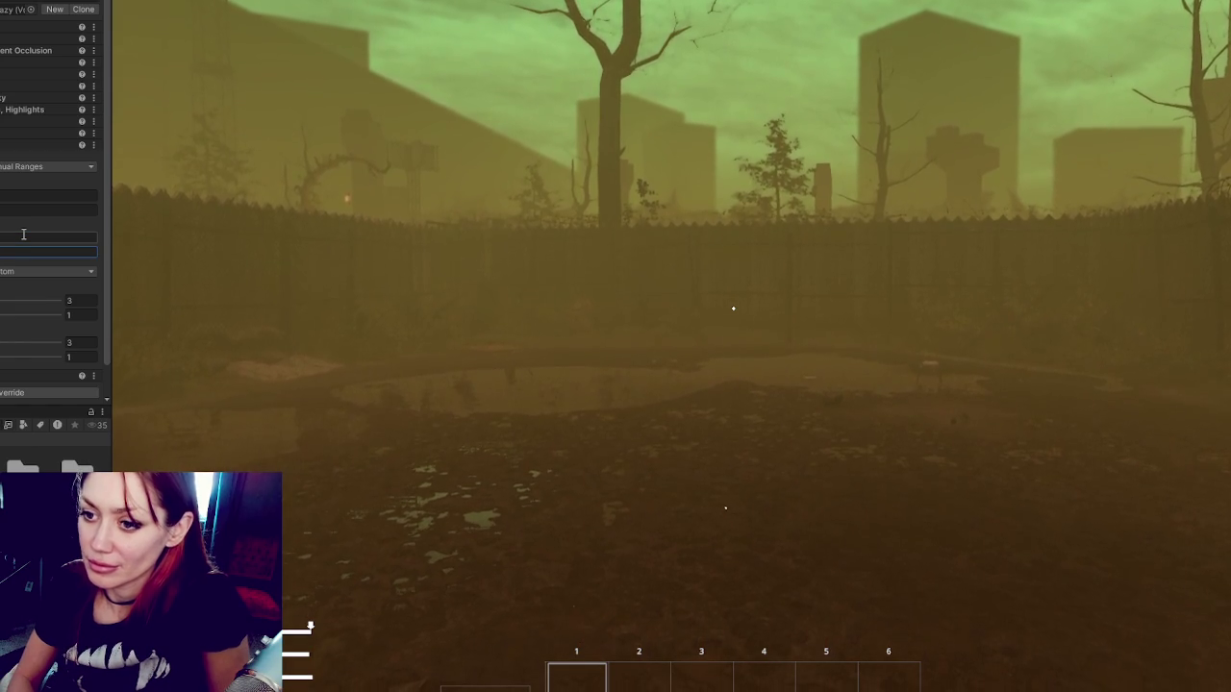
{"action": "left_click", "coordinate": [616, 347]}
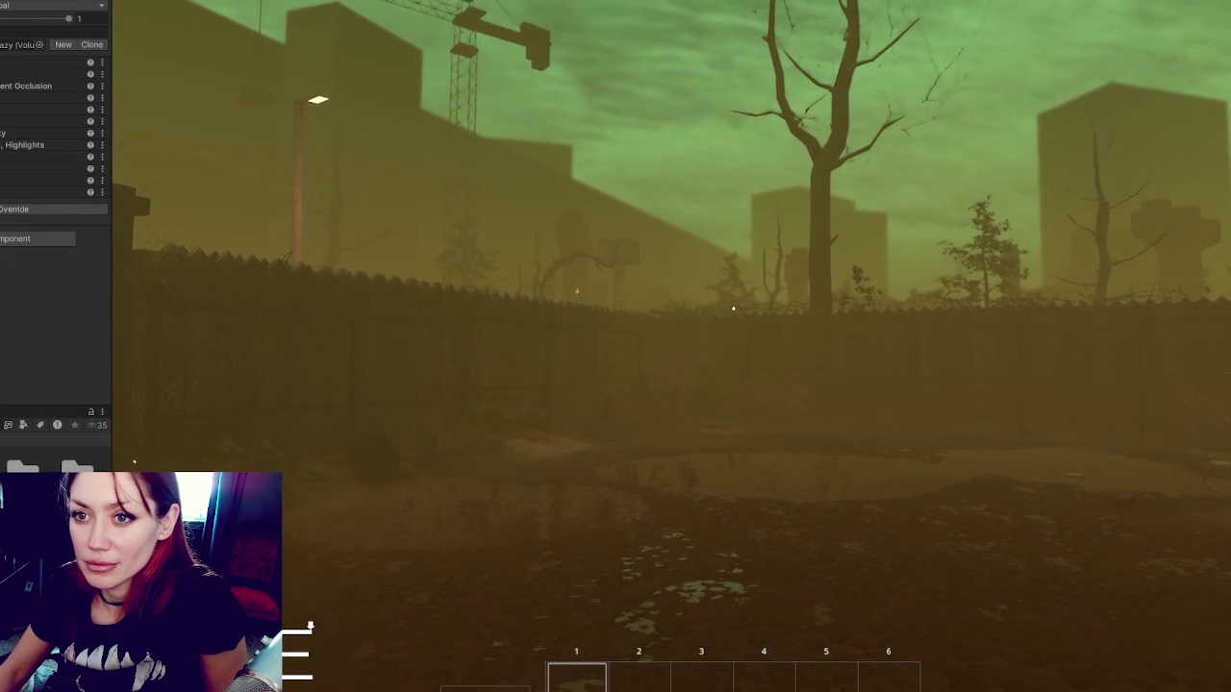
Remove the first two overrides from the second volume profile and collapse all rows.
{"action": "left_click", "coordinate": [102, 62]}
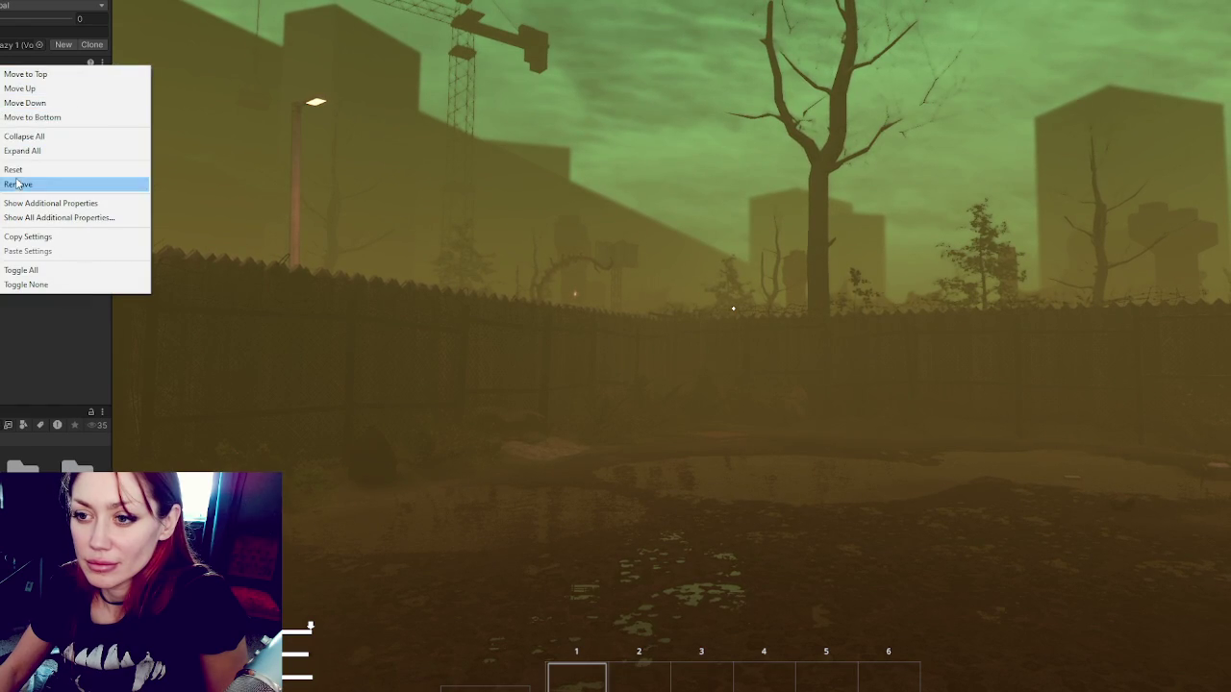
{"action": "left_click", "coordinate": [55, 184]}
{"action": "left_click", "coordinate": [102, 62]}
{"action": "left_click", "coordinate": [55, 182]}
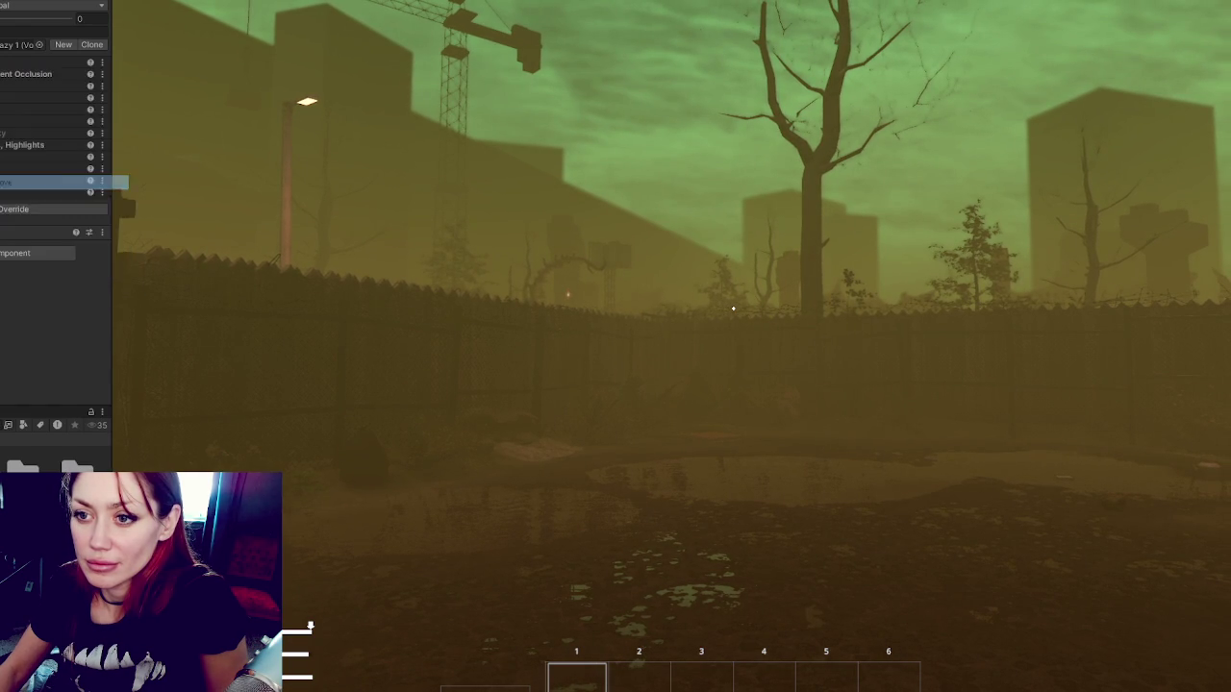
{"action": "left_click", "coordinate": [102, 62]}
{"action": "left_click", "coordinate": [29, 132]}
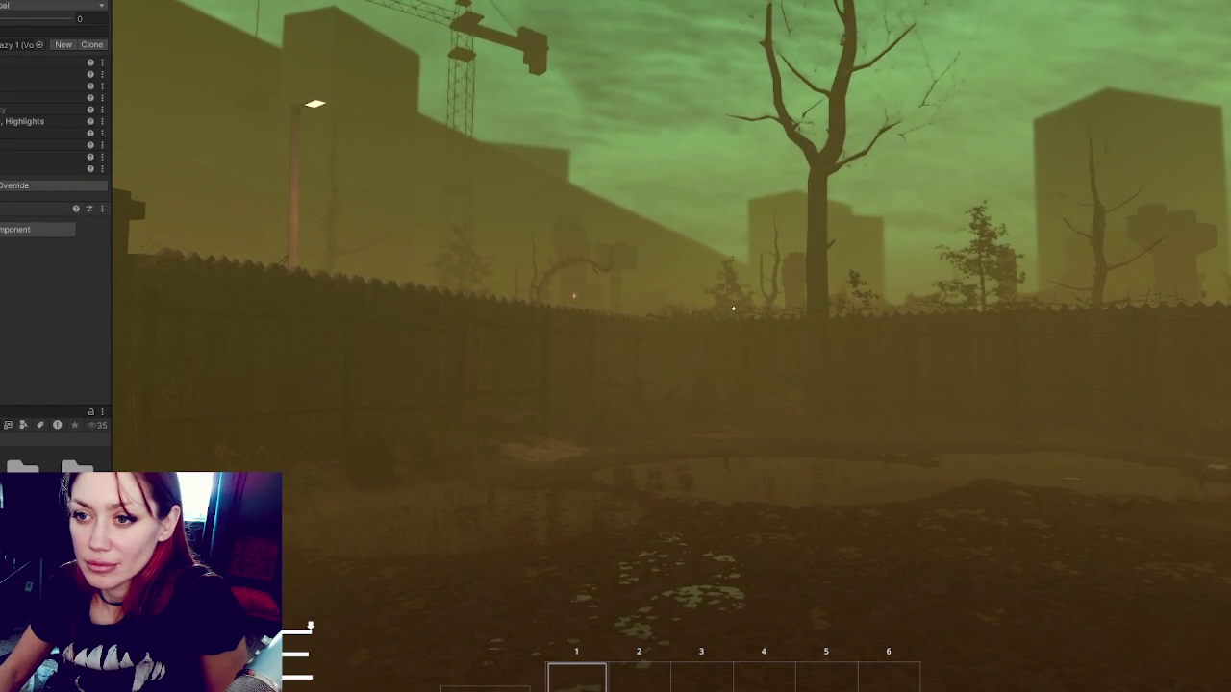
{"action": "left_click", "coordinate": [102, 74]}
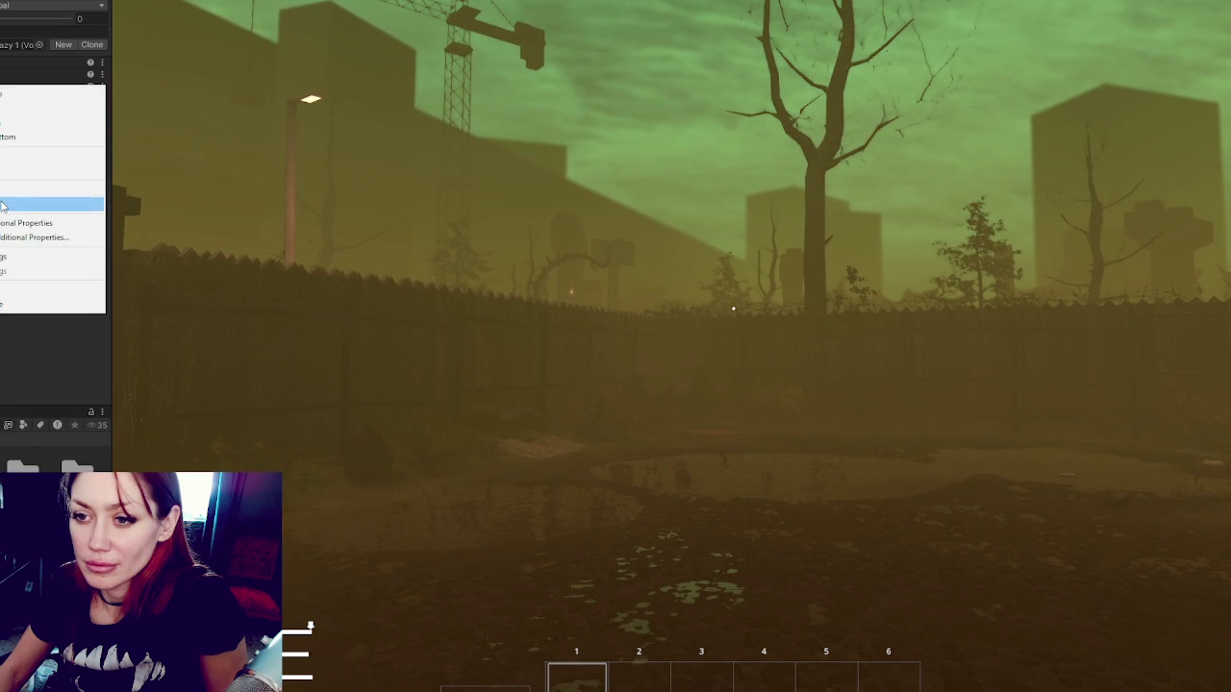
{"action": "key", "text": "Escape"}
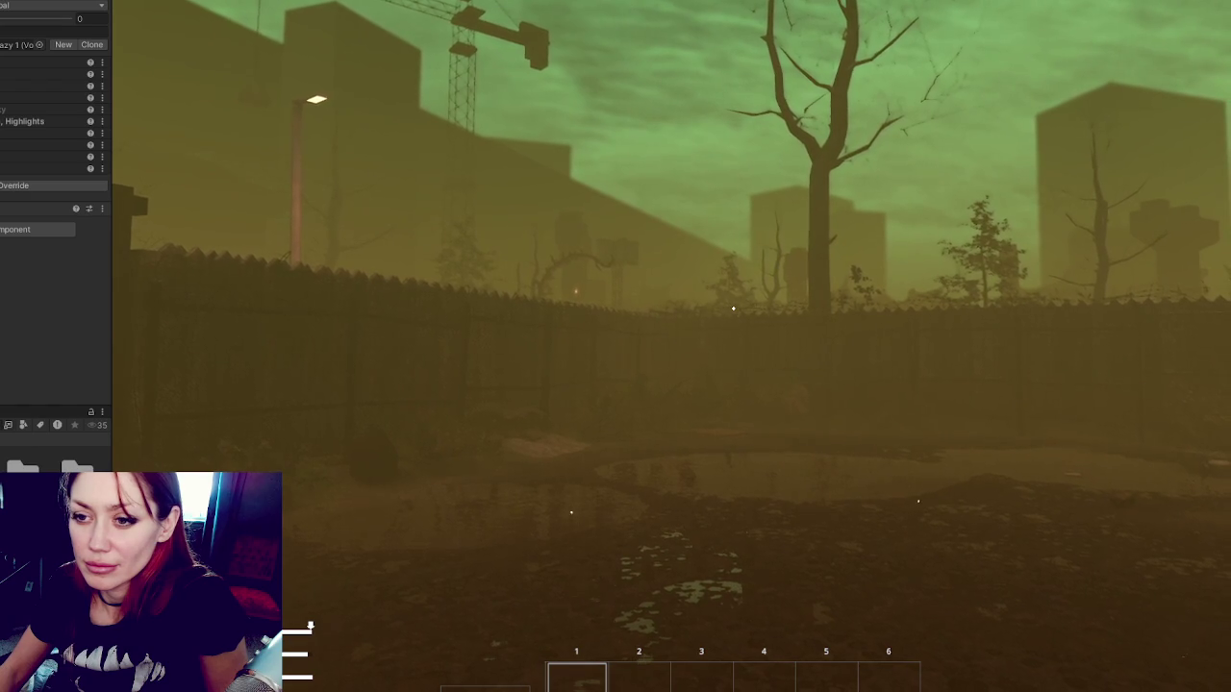
Remove five more overrides from the collapsed list.
{"action": "left_click", "coordinate": [102, 157]}
{"action": "left_click", "coordinate": [13, 288]}
{"action": "left_click", "coordinate": [102, 157]}
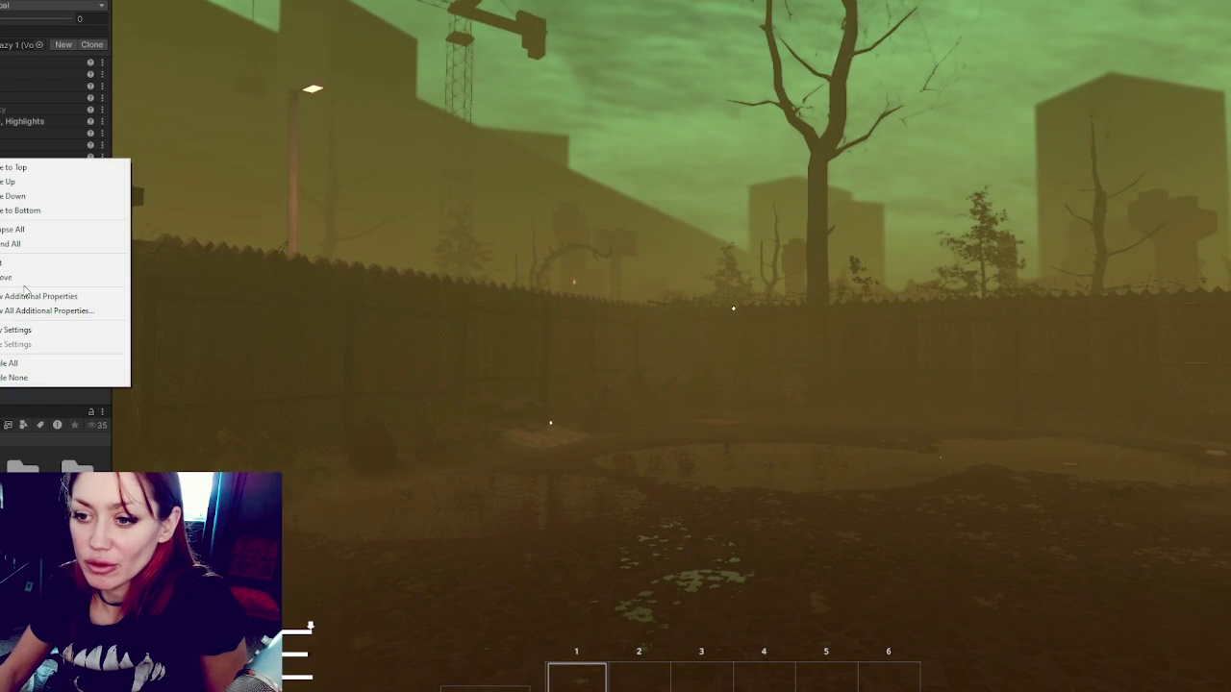
{"action": "left_click", "coordinate": [13, 277]}
{"action": "left_click", "coordinate": [102, 144]}
{"action": "left_click", "coordinate": [18, 261]}
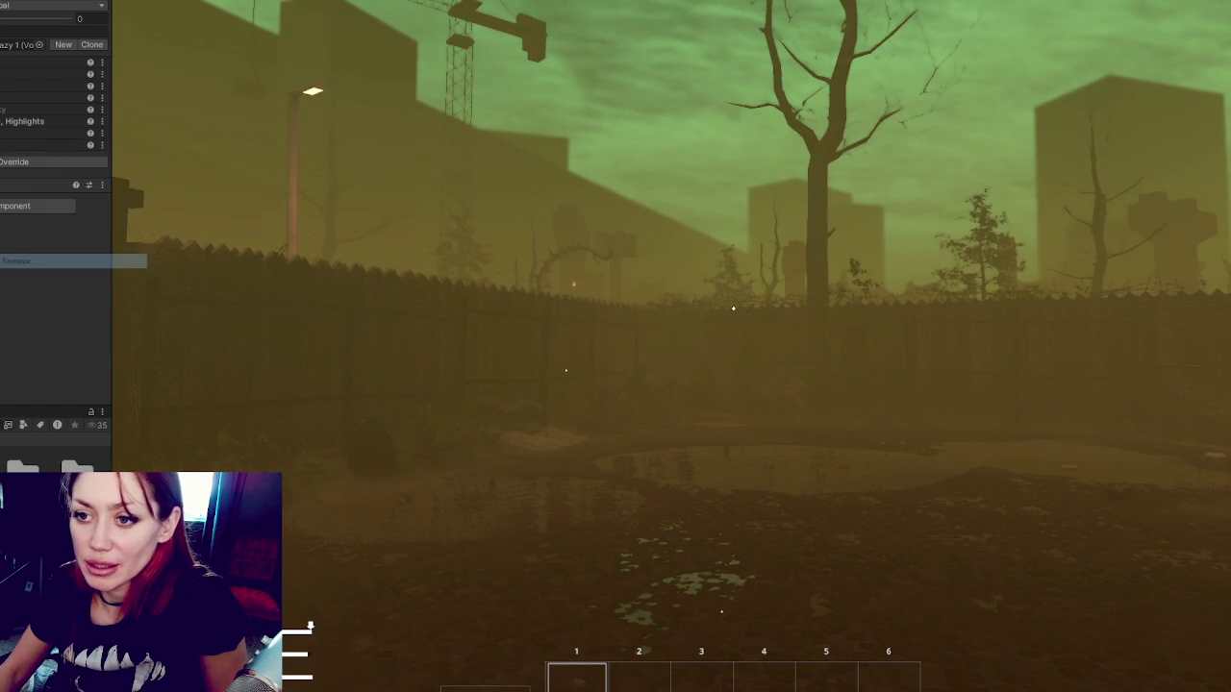
{"action": "left_click", "coordinate": [102, 132]}
{"action": "left_click", "coordinate": [18, 255]}
{"action": "left_click", "coordinate": [102, 121]}
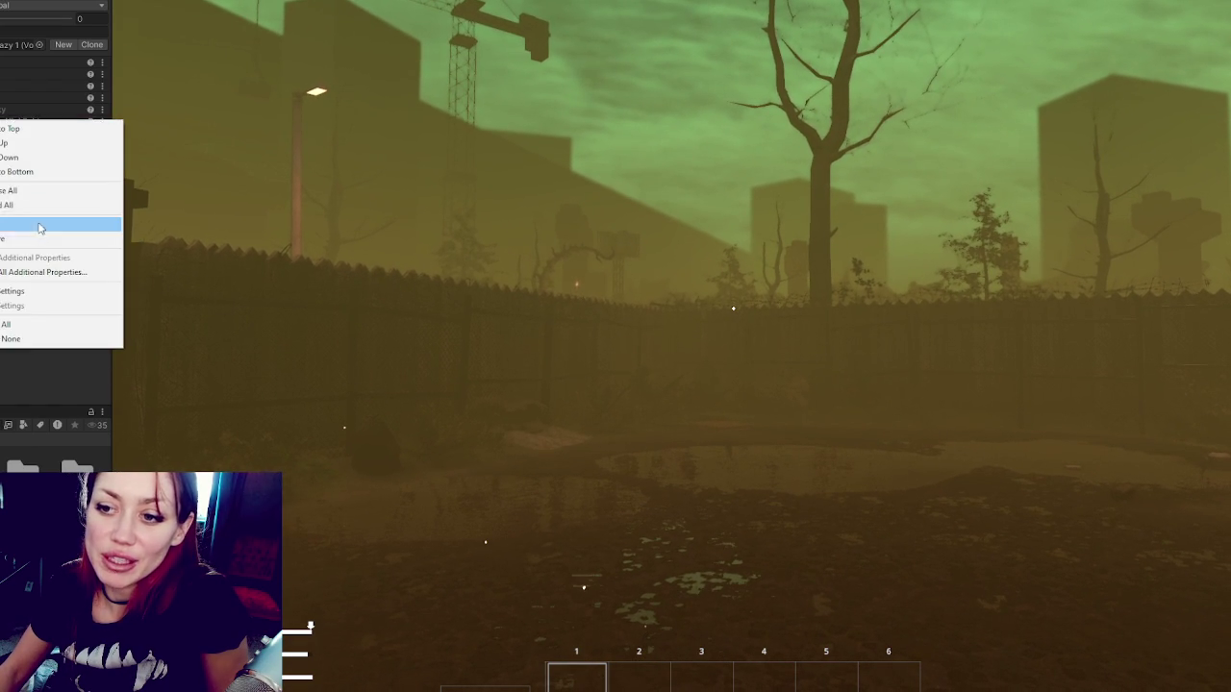
{"action": "left_click", "coordinate": [15, 239]}
Remove the final five overrides so the second profile is empty.
{"action": "left_click", "coordinate": [102, 110]}
{"action": "left_click", "coordinate": [14, 228]}
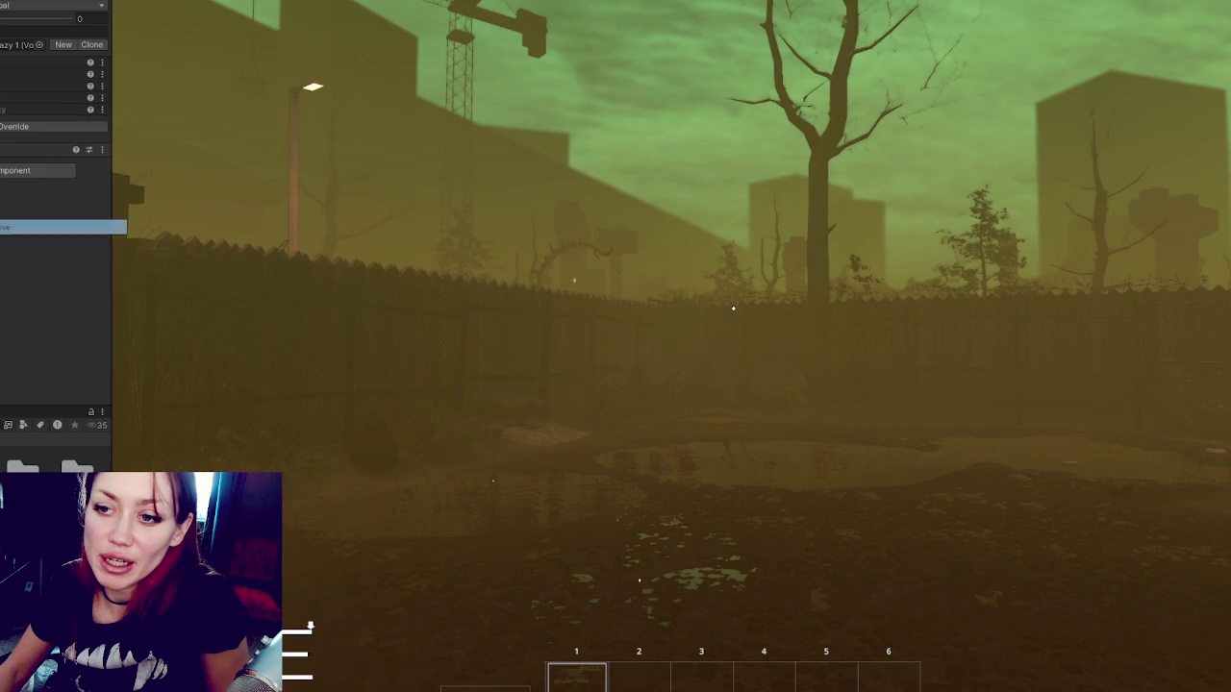
{"action": "left_click", "coordinate": [102, 97]}
{"action": "left_click", "coordinate": [10, 213]}
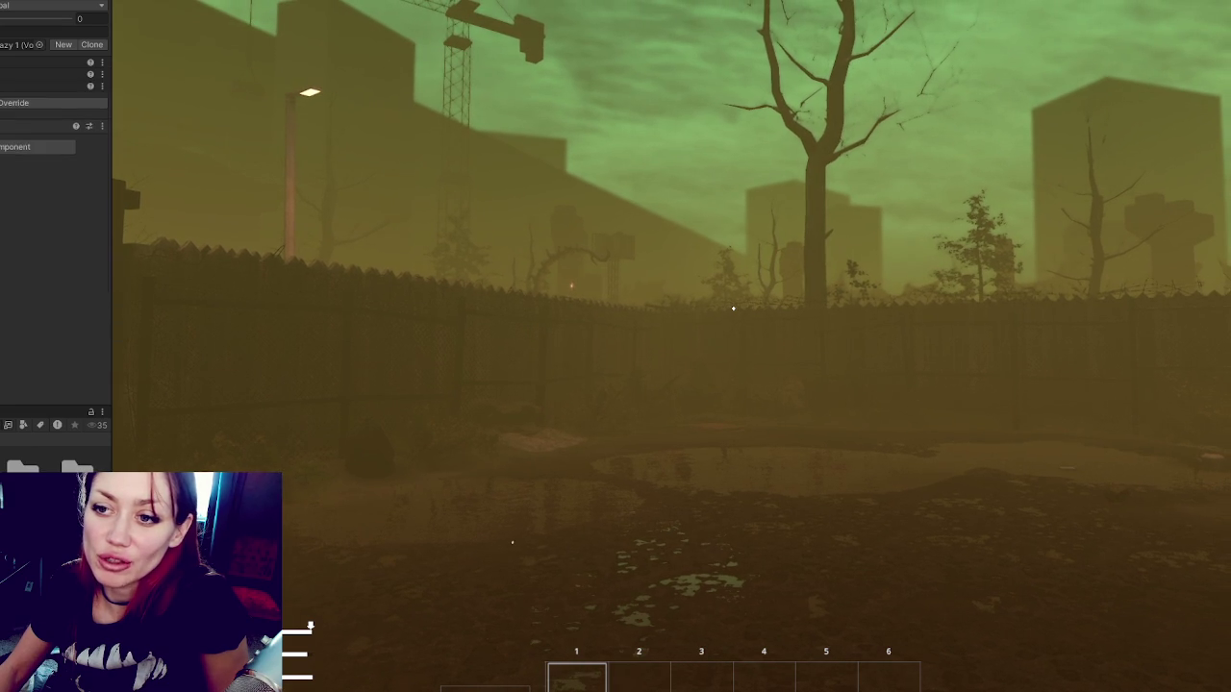
{"action": "left_click", "coordinate": [102, 85]}
{"action": "left_click", "coordinate": [9, 204]}
{"action": "left_click", "coordinate": [102, 74]}
{"action": "left_click", "coordinate": [8, 180]}
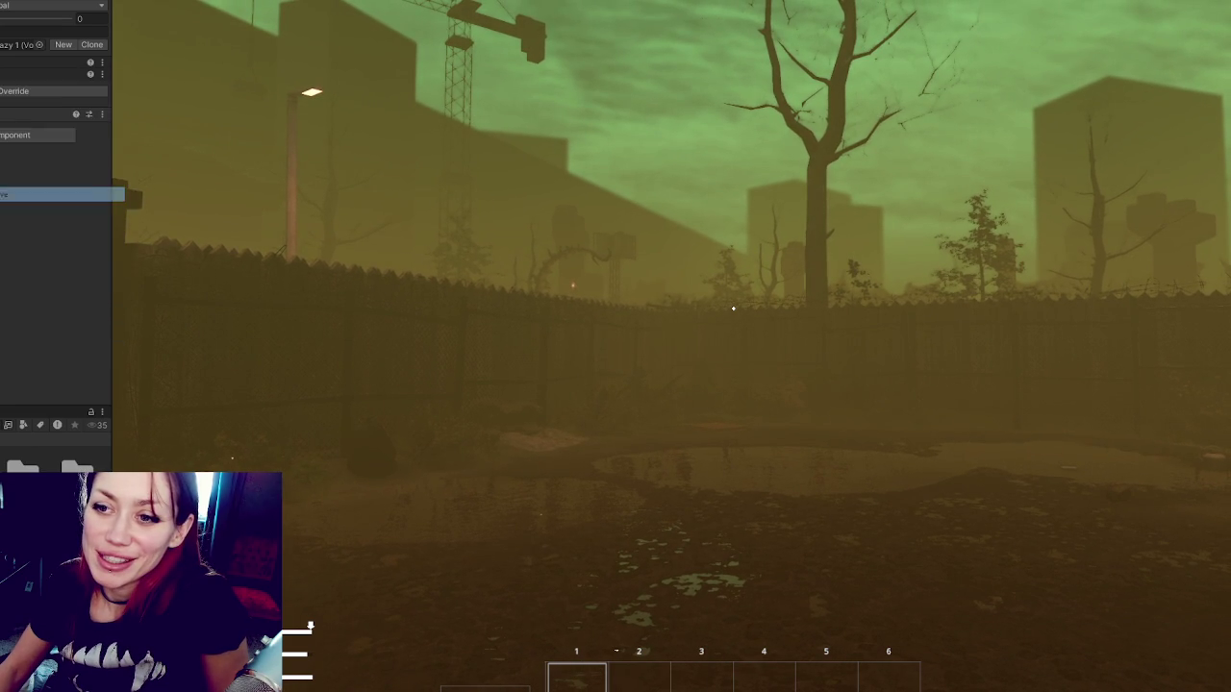
{"action": "left_click", "coordinate": [102, 61]}
{"action": "left_click", "coordinate": [2, 170]}
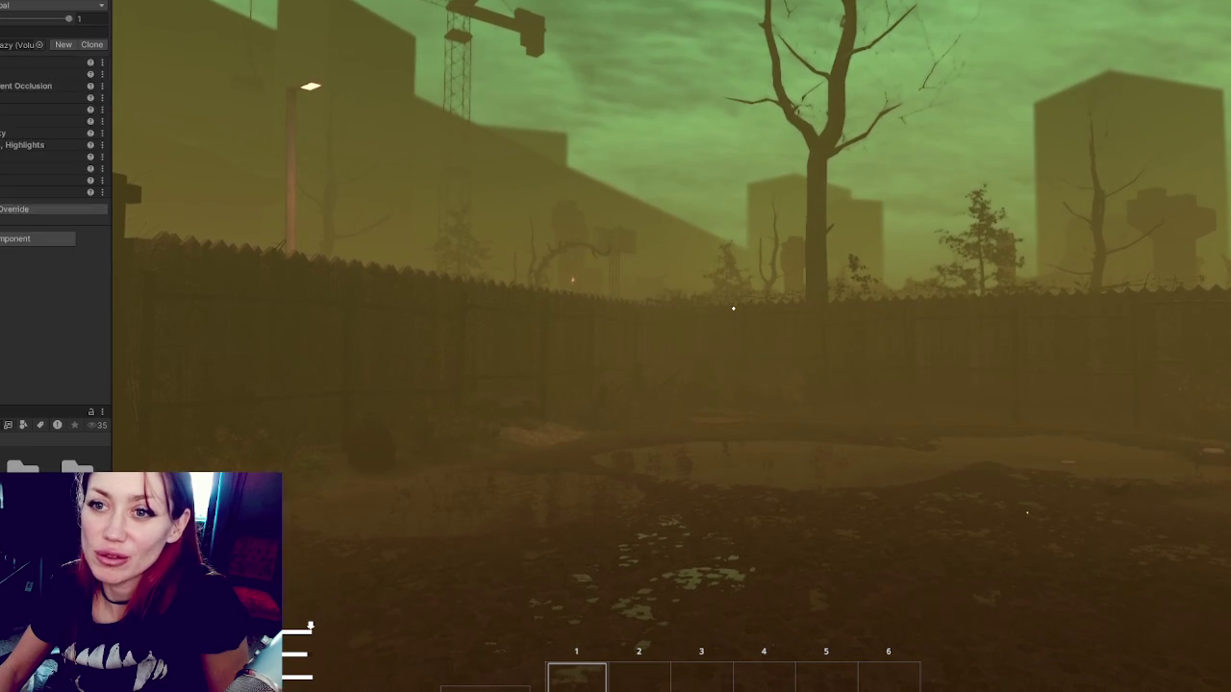
{"action": "left_click", "coordinate": [64, 44]}
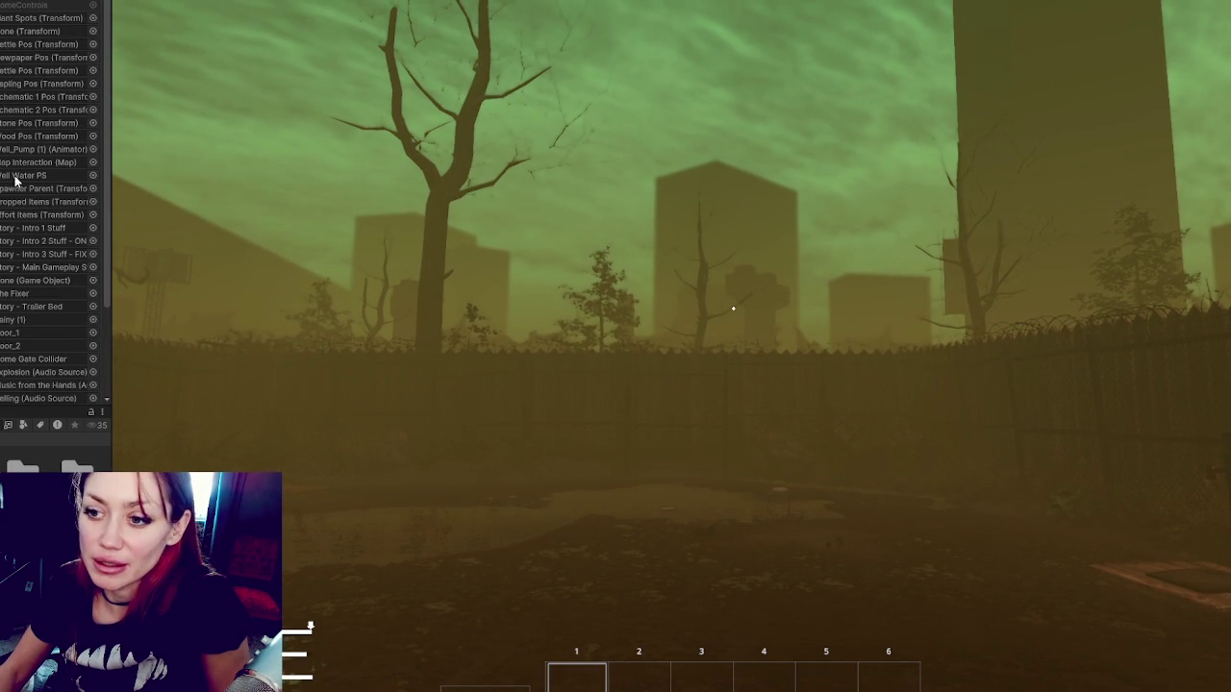
Exit Play mode with Ctrl+P after scrolling the Hierarchy.
{"action": "scroll", "coordinate": [25, 288], "scroll_direction": "down", "scroll_amount": 5}
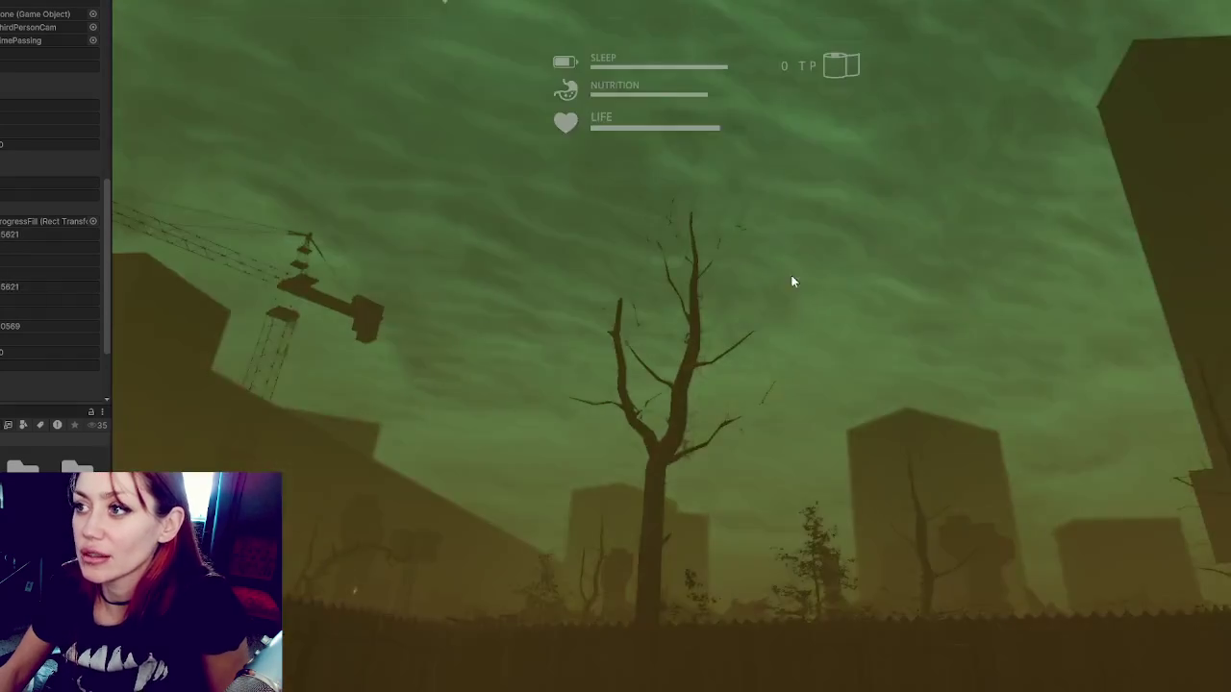
{"action": "key", "text": "ctrl+p"}
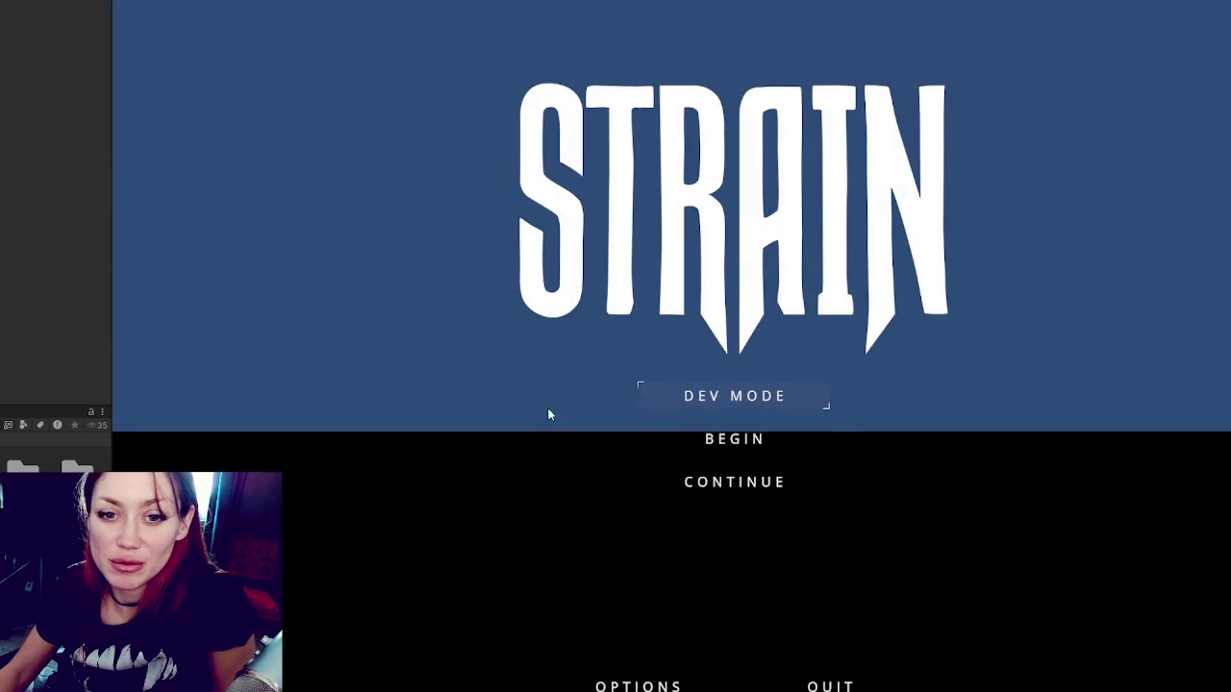
Choose CONTINUE on the STRAIN title menu to resume the saved game.
{"action": "left_click", "coordinate": [752, 486]}
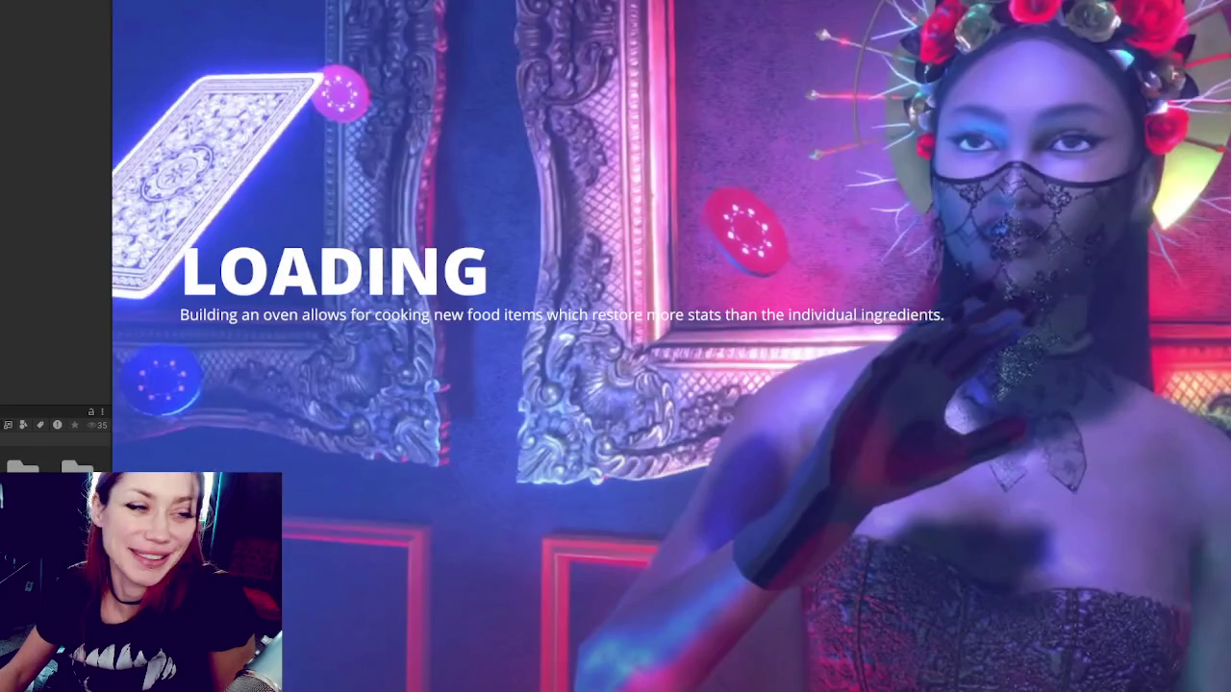
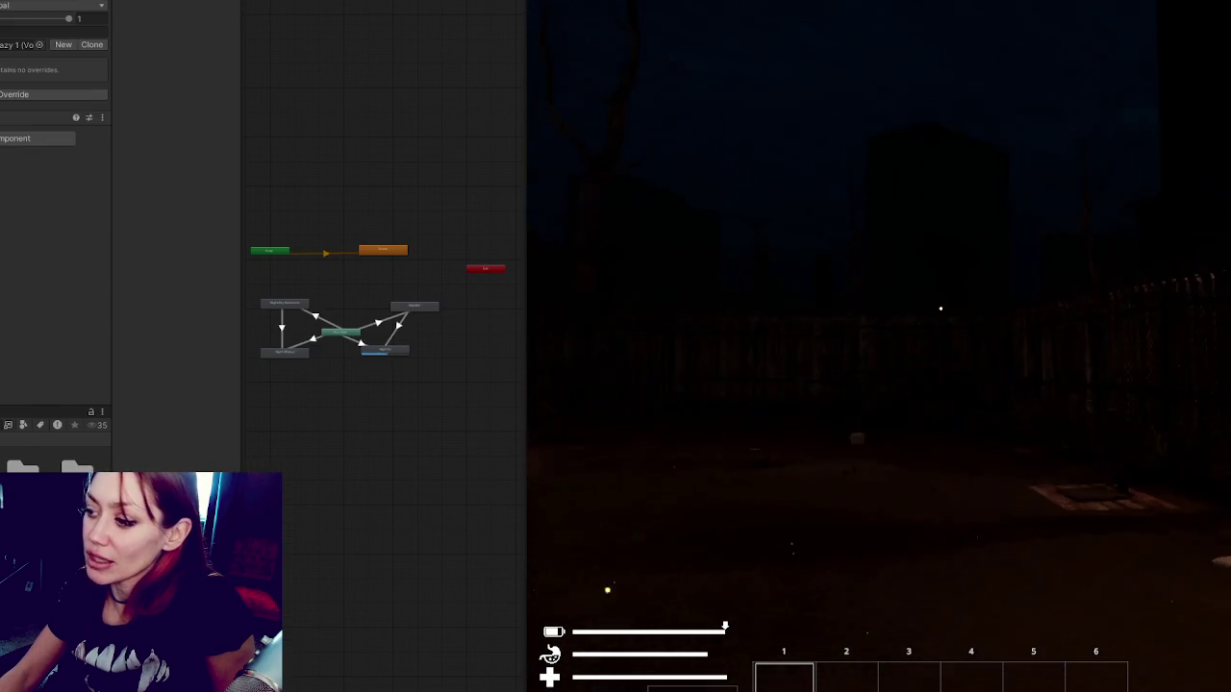
Add an Exposure override in Automatic mode and lower its limits so the street scene brightens.
{"action": "key", "text": "Escape"}
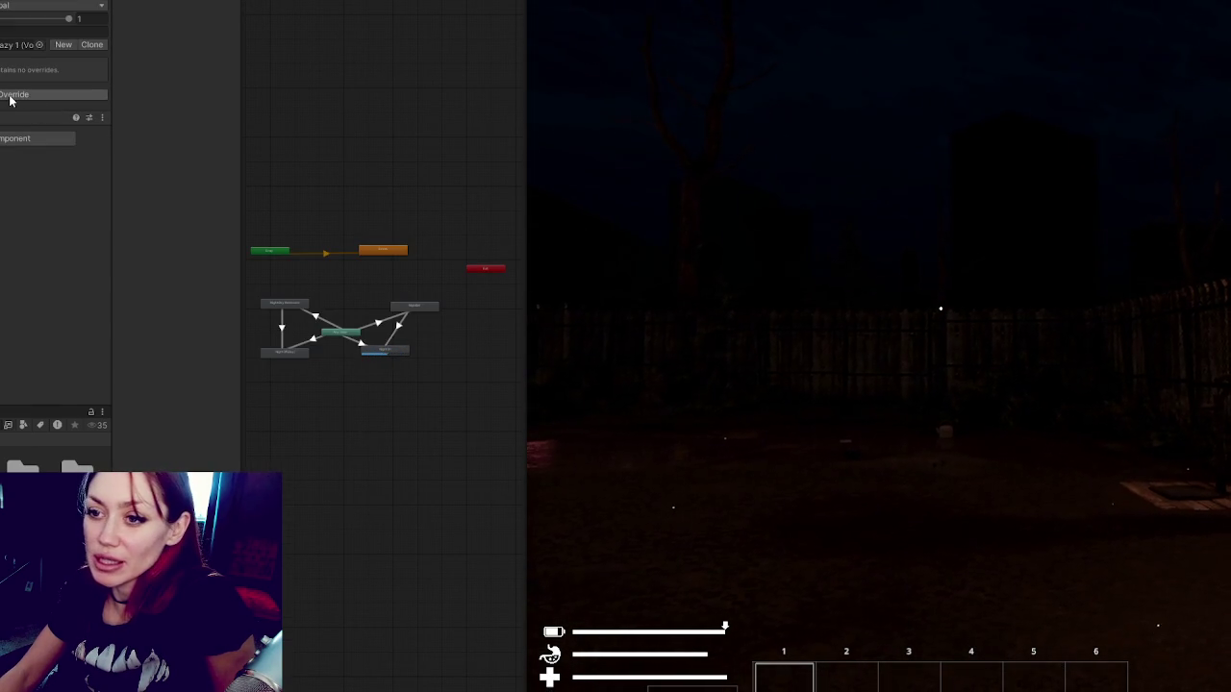
{"action": "left_click", "coordinate": [12, 100]}
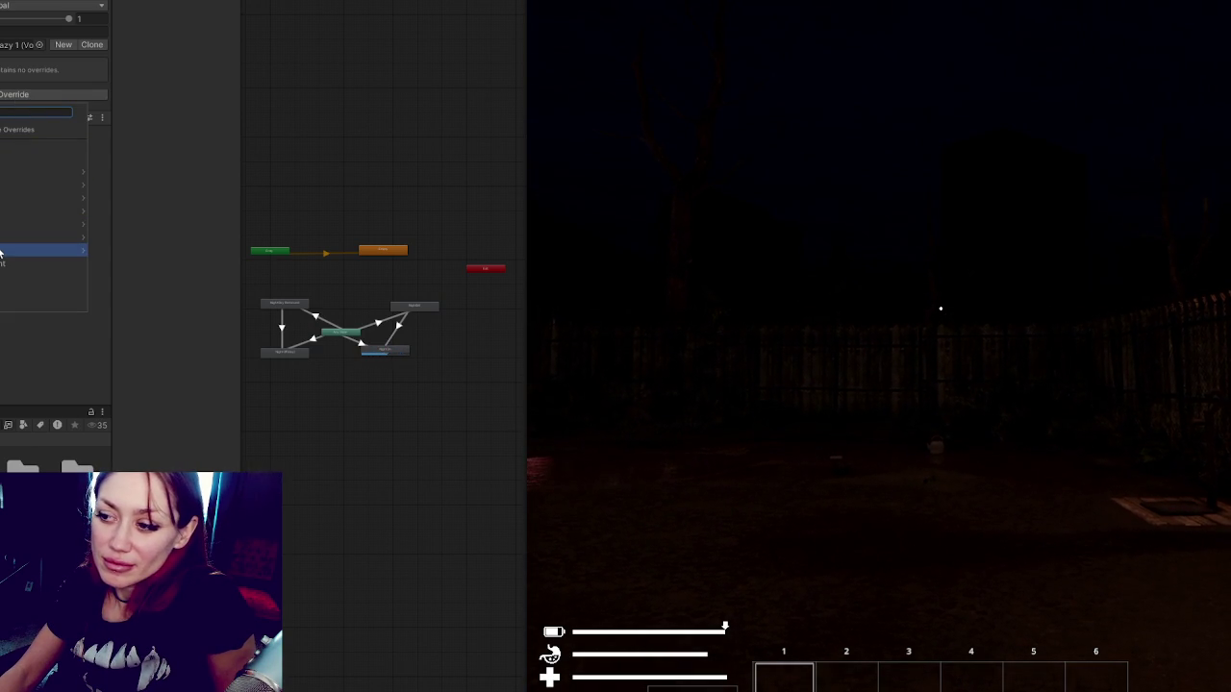
{"action": "left_click", "coordinate": [9, 144]}
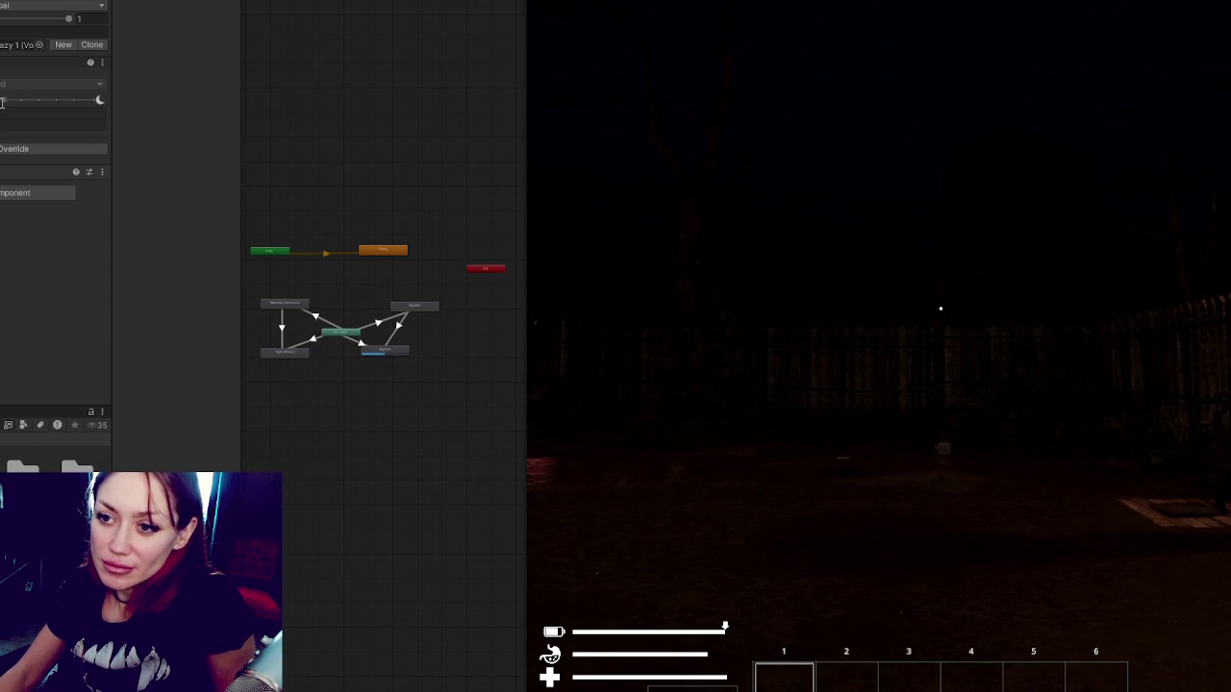
{"action": "left_click", "coordinate": [3, 99]}
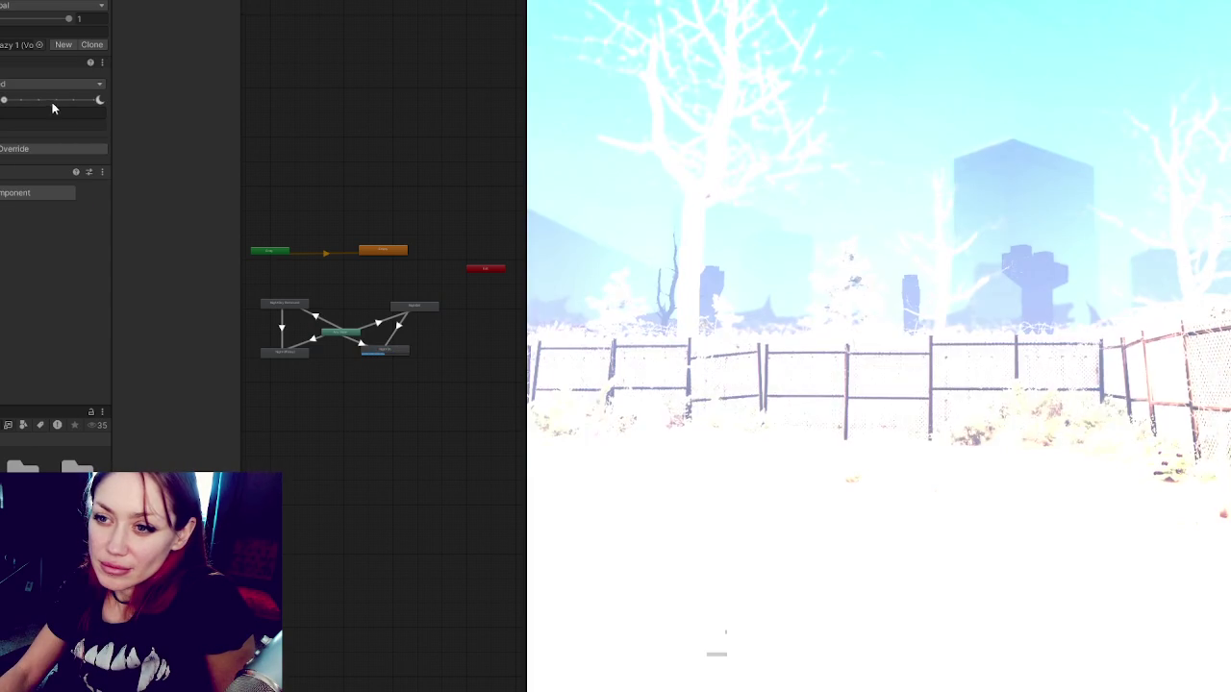
{"action": "left_click", "coordinate": [48, 83]}
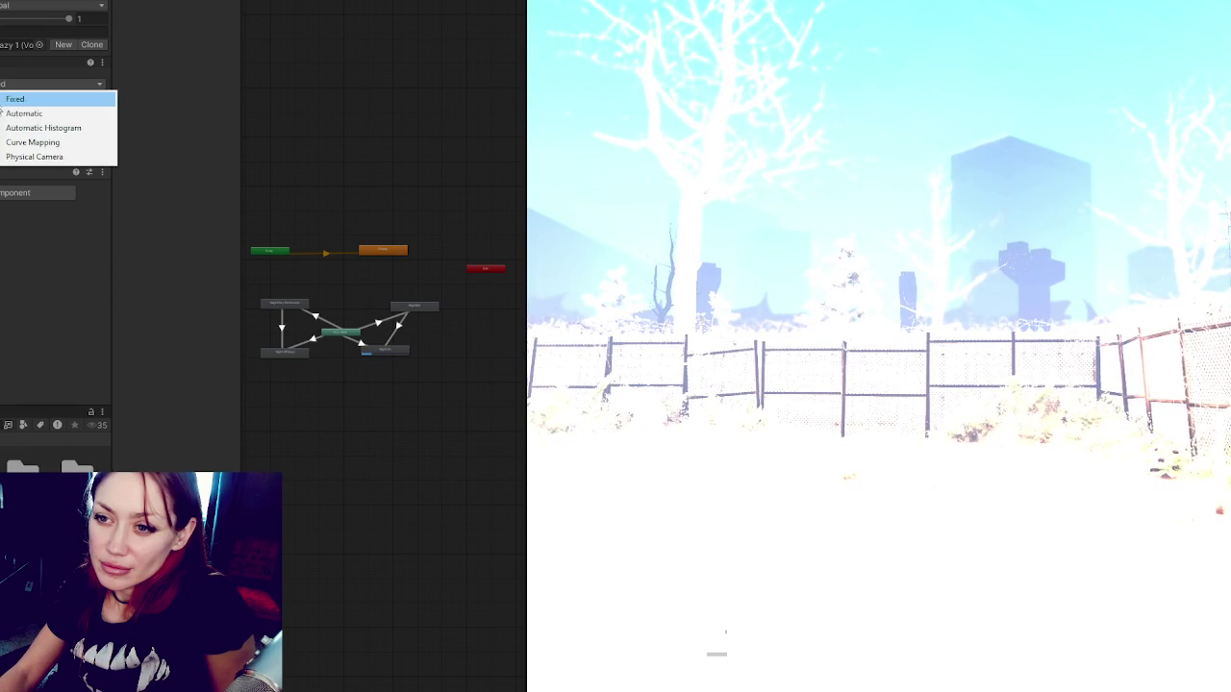
{"action": "left_click", "coordinate": [29, 110]}
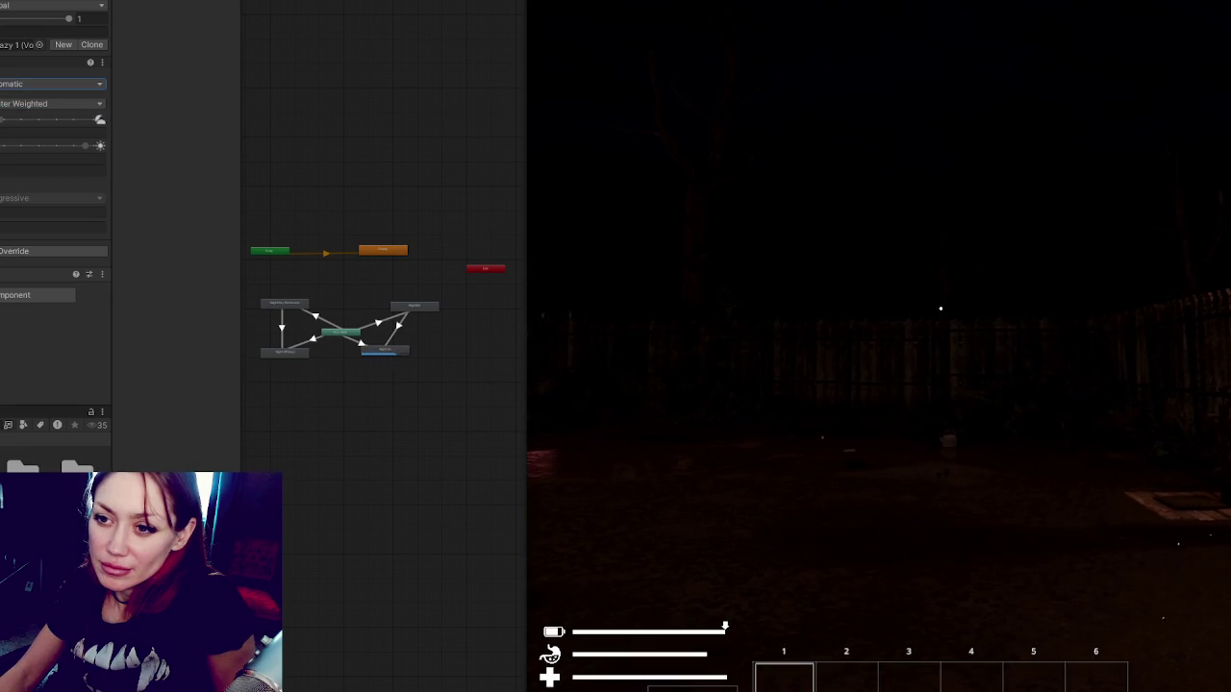
{"action": "left_click_drag", "start_coordinate": [49, 120], "coordinate": [74, 121]}
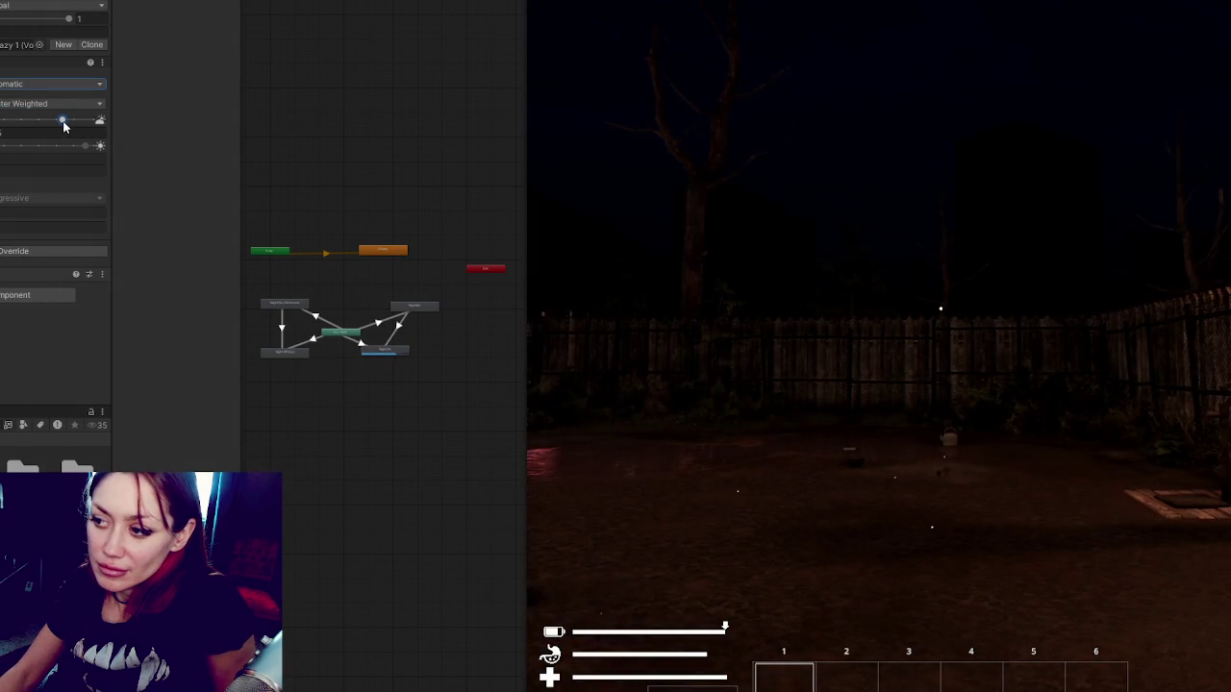
{"action": "left_click_drag", "start_coordinate": [66, 126], "coordinate": [59, 126]}
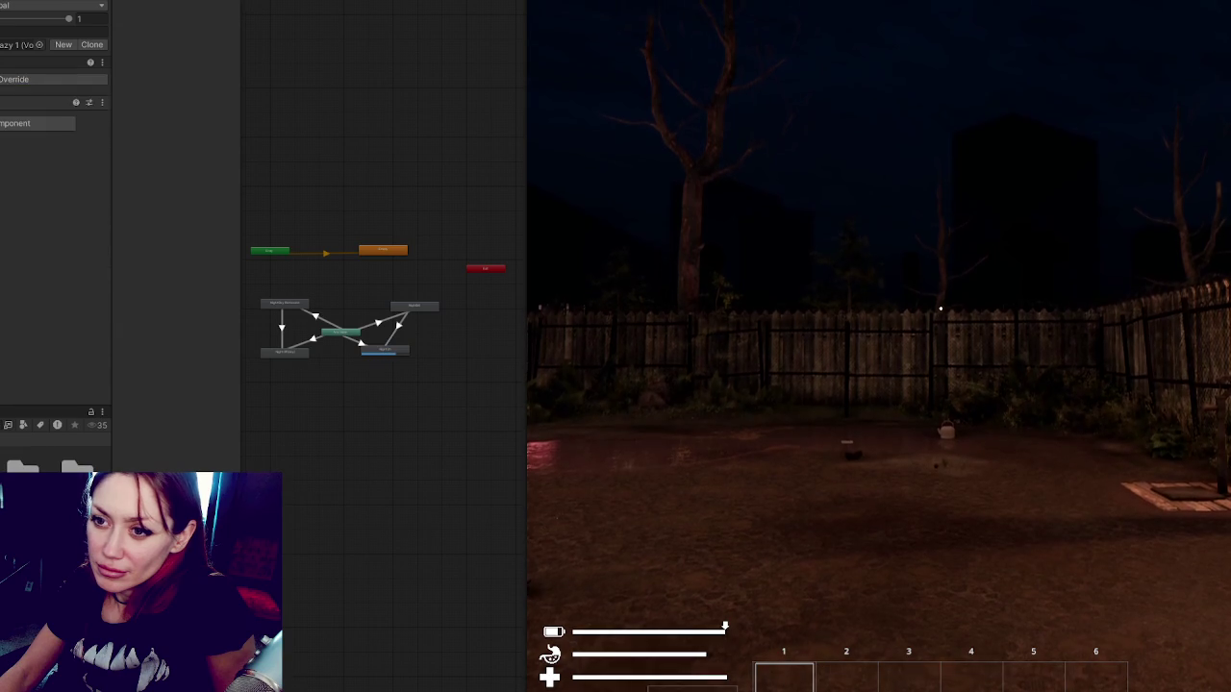
{"action": "left_click", "coordinate": [102, 63]}
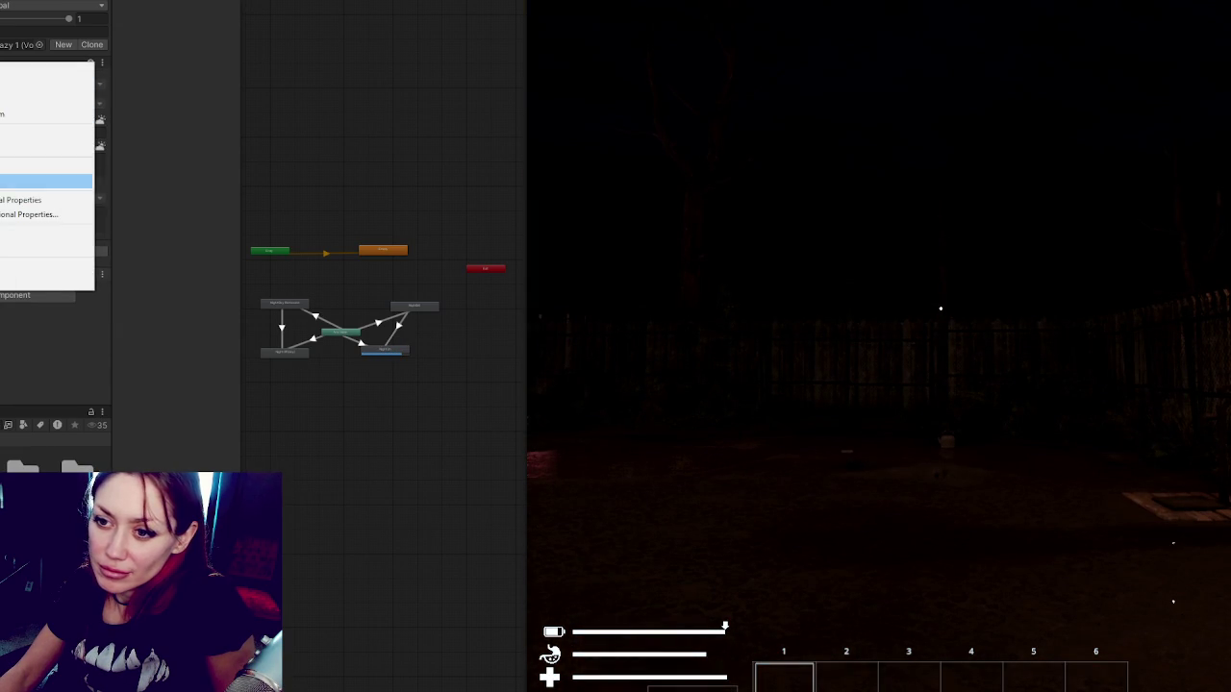
Remove the Exposure override and raise the street light's volumetric multiplier from 0.25 to 4.3.
{"action": "key", "text": "Return"}
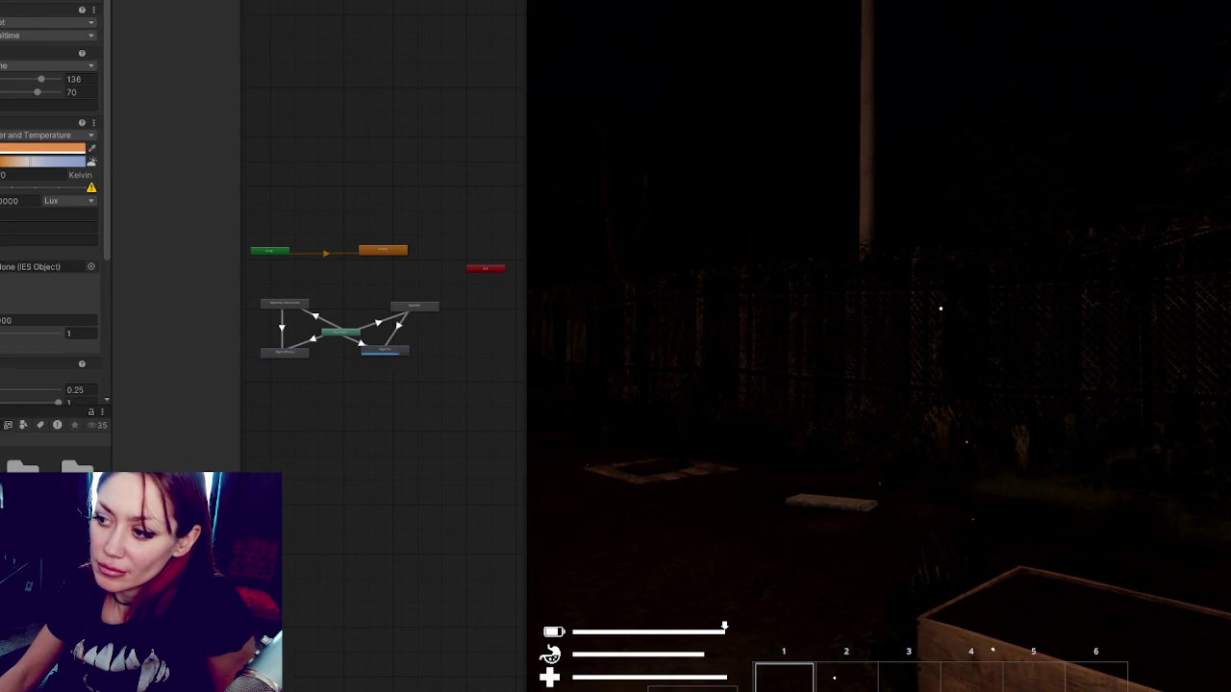
{"action": "scroll", "coordinate": [56, 203], "scroll_direction": "down", "scroll_amount": 2}
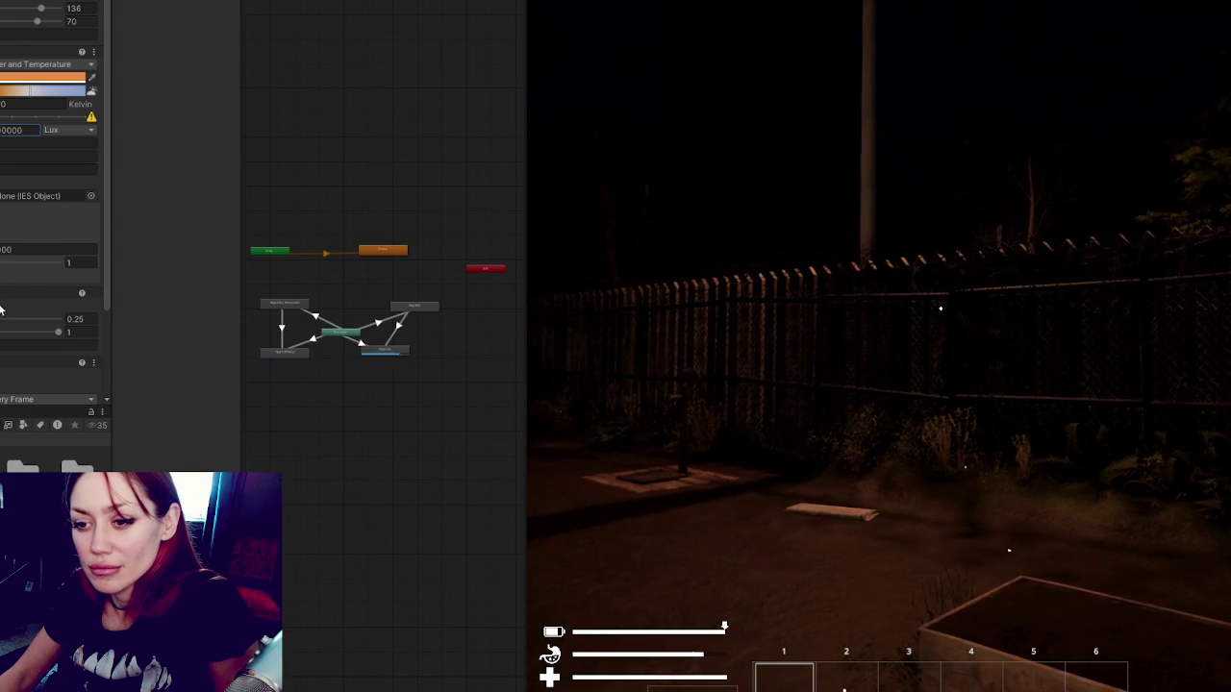
{"action": "left_click", "coordinate": [81, 318]}
{"action": "type", "text": "1"}
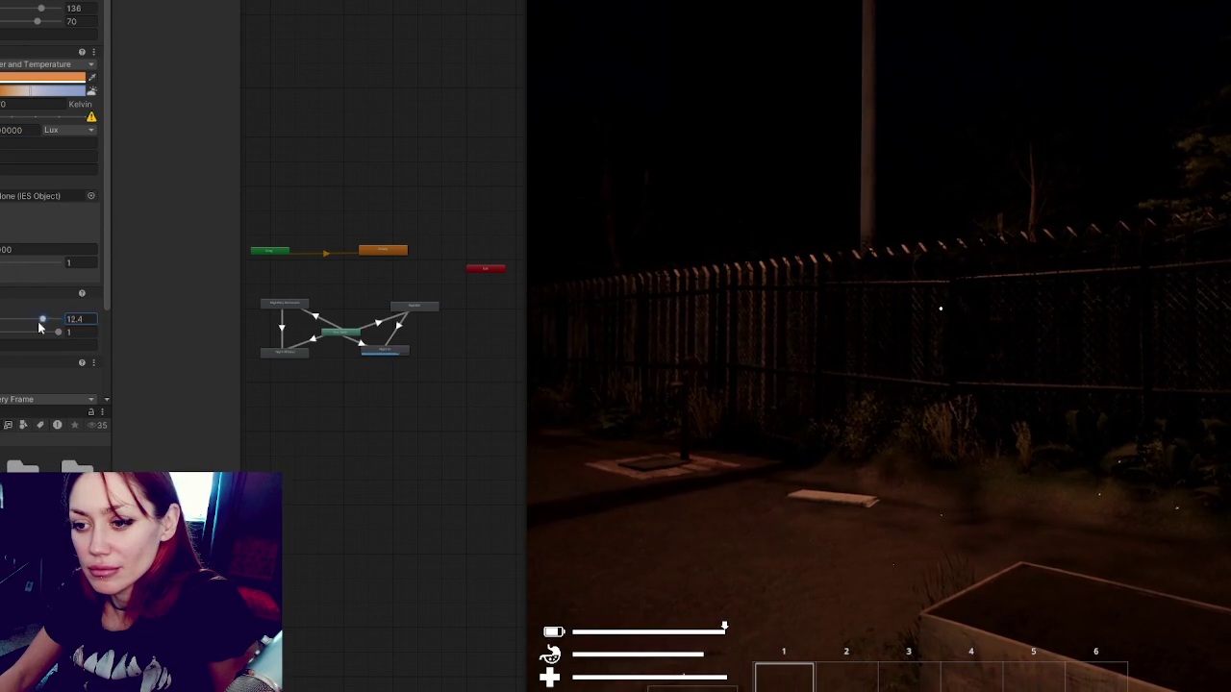
{"action": "left_click_drag", "start_coordinate": [0, 330], "coordinate": [7, 319]}
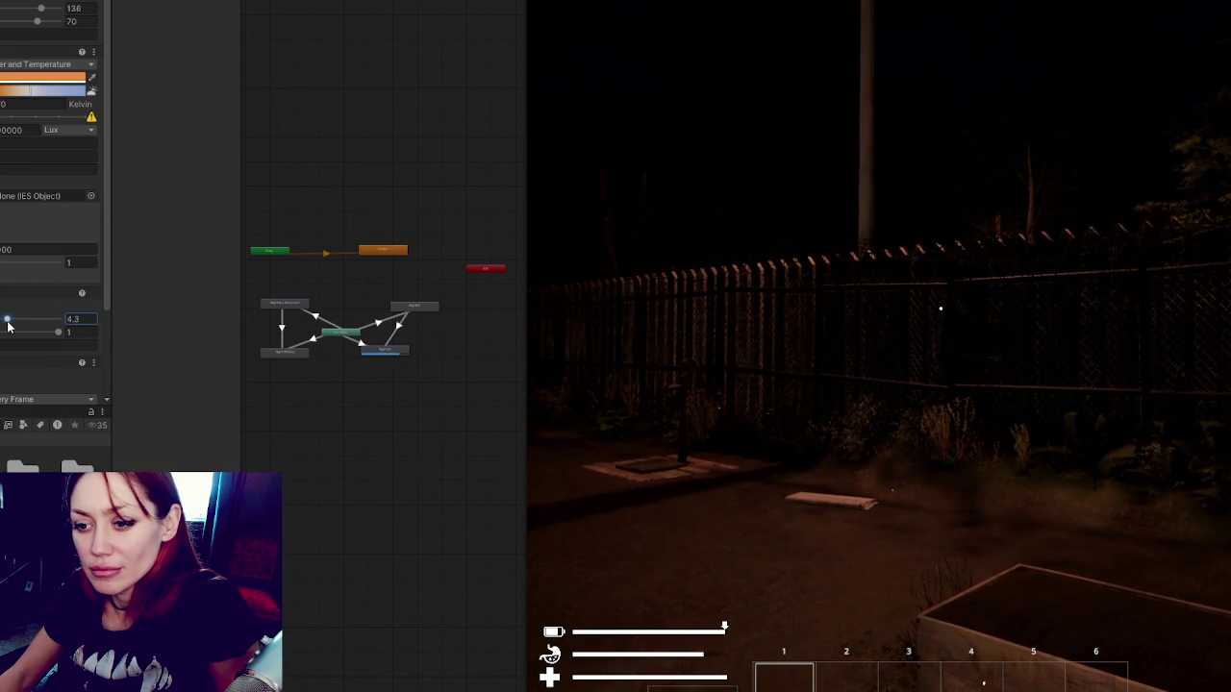
{"action": "scroll", "coordinate": [19, 322], "scroll_direction": "down", "scroll_amount": 2}
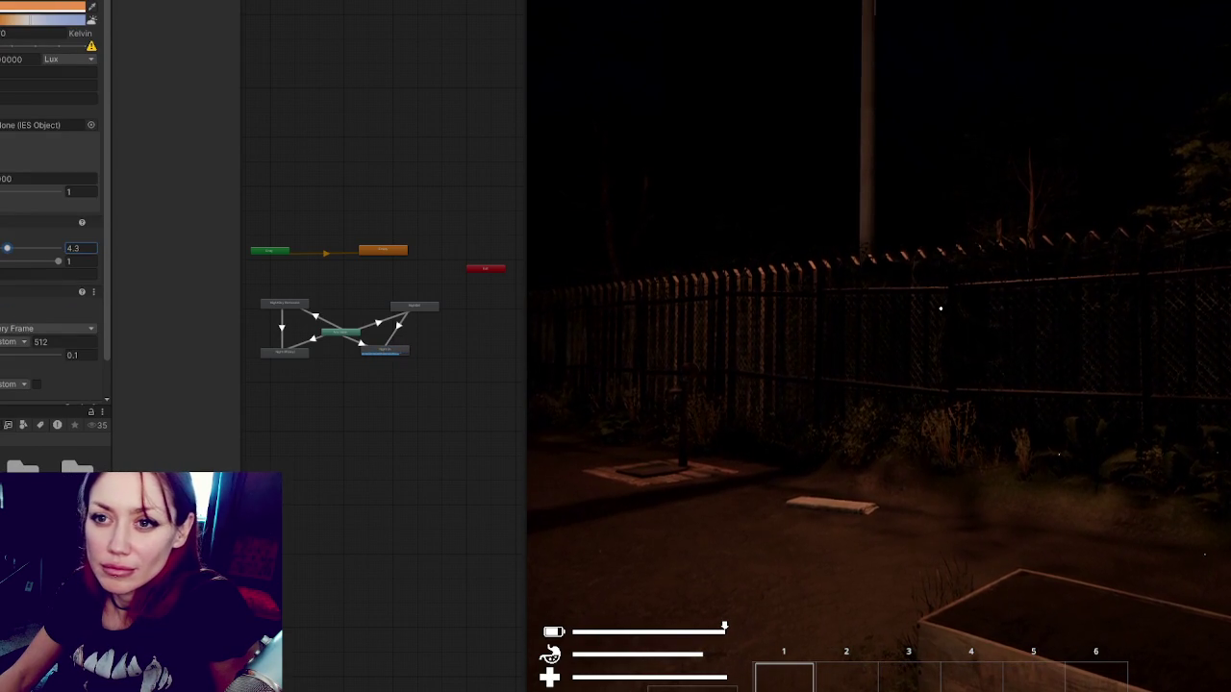
{"action": "scroll", "coordinate": [53, 212], "scroll_direction": "down", "scroll_amount": 5}
{"action": "scroll", "coordinate": [53, 192], "scroll_direction": "up", "scroll_amount": 2}
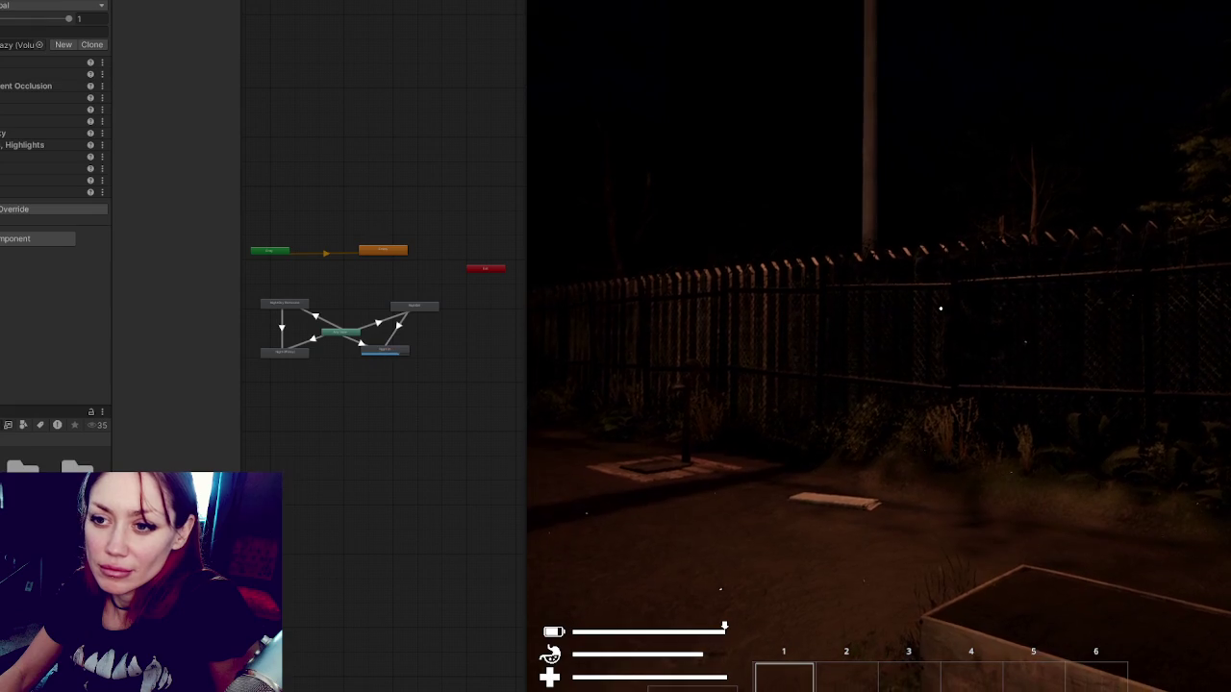
Expand the Fog override and enter 1 in its distance value.
{"action": "left_click", "coordinate": [29, 121]}
{"action": "left_click", "coordinate": [48, 158]}
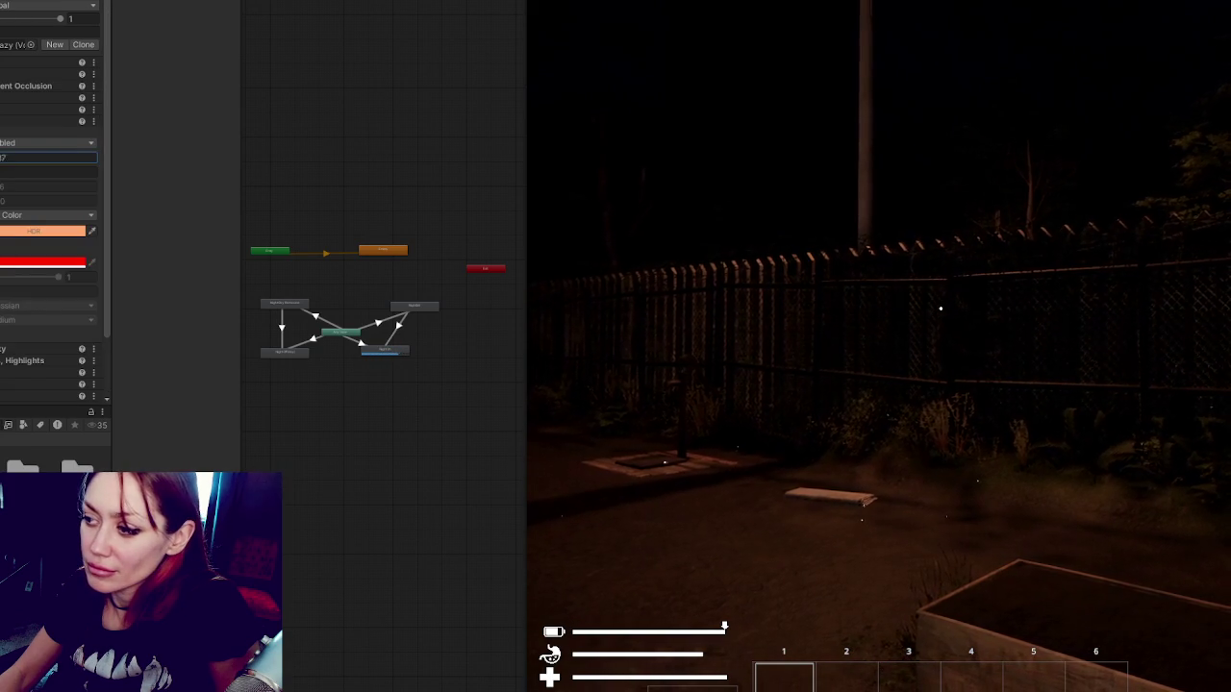
{"action": "type", "text": "1"}
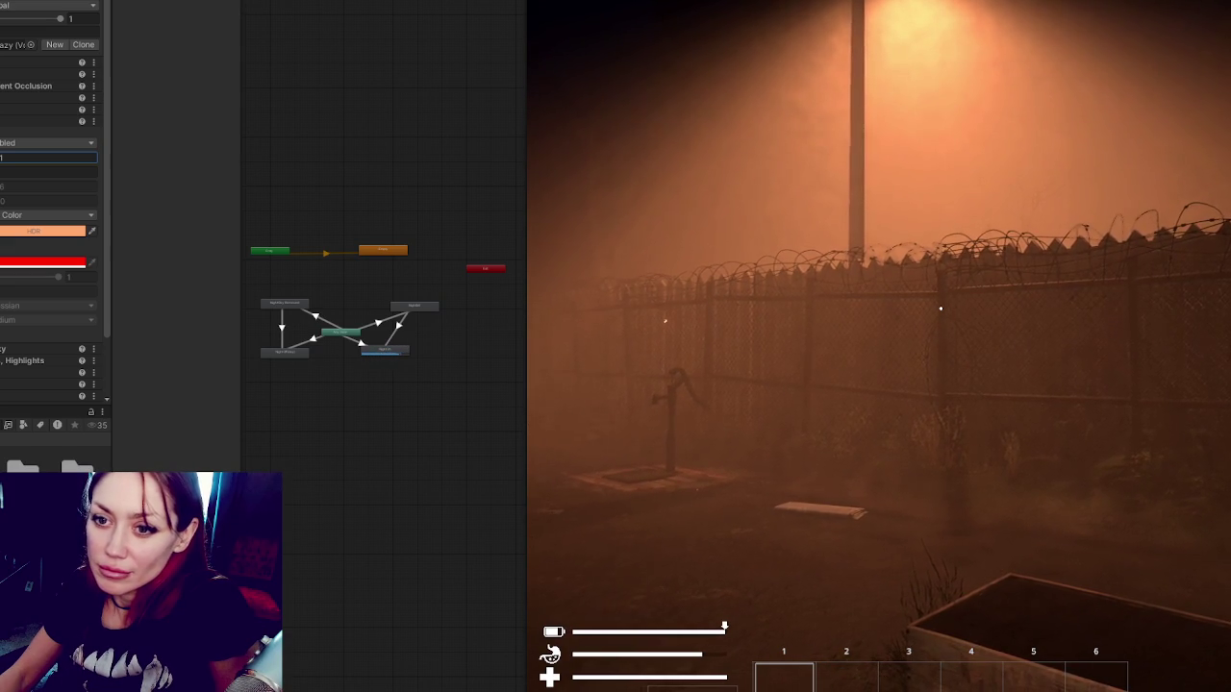
Drag the street light's volumetric multiplier down from 4.3 to 0.1.
{"action": "scroll", "coordinate": [48, 212], "scroll_direction": "up", "scroll_amount": 5}
{"action": "scroll", "coordinate": [48, 212], "scroll_direction": "down", "scroll_amount": 5}
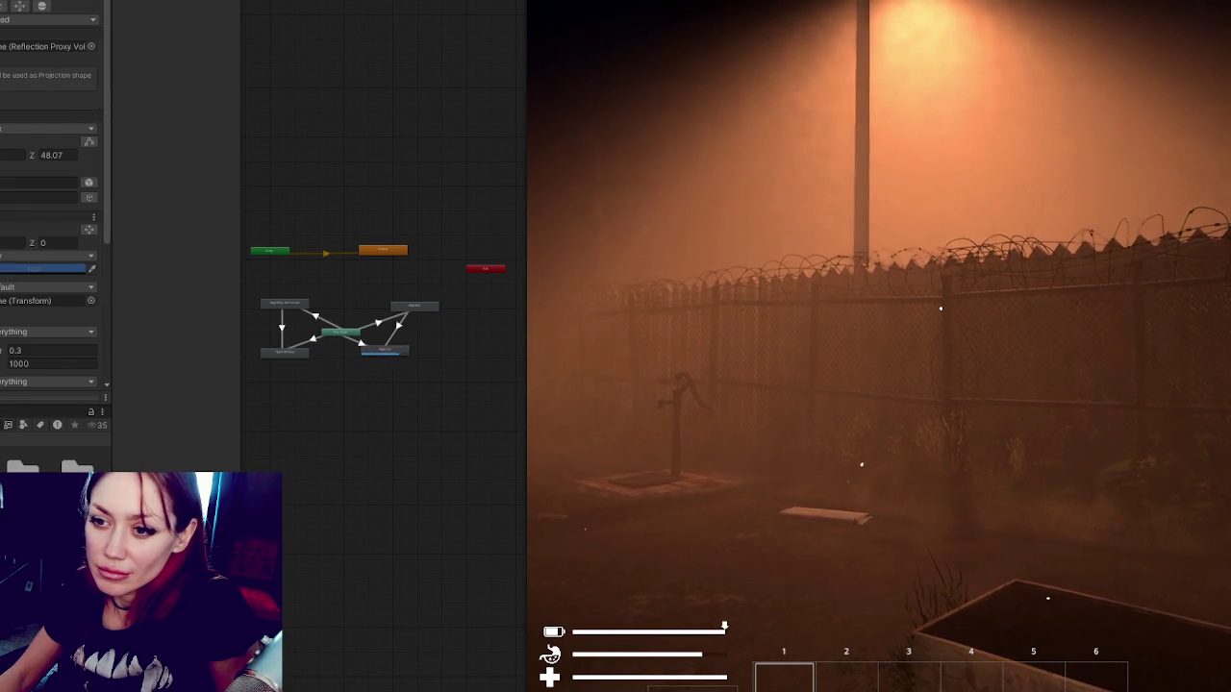
{"action": "scroll", "coordinate": [48, 211], "scroll_direction": "up", "scroll_amount": 5}
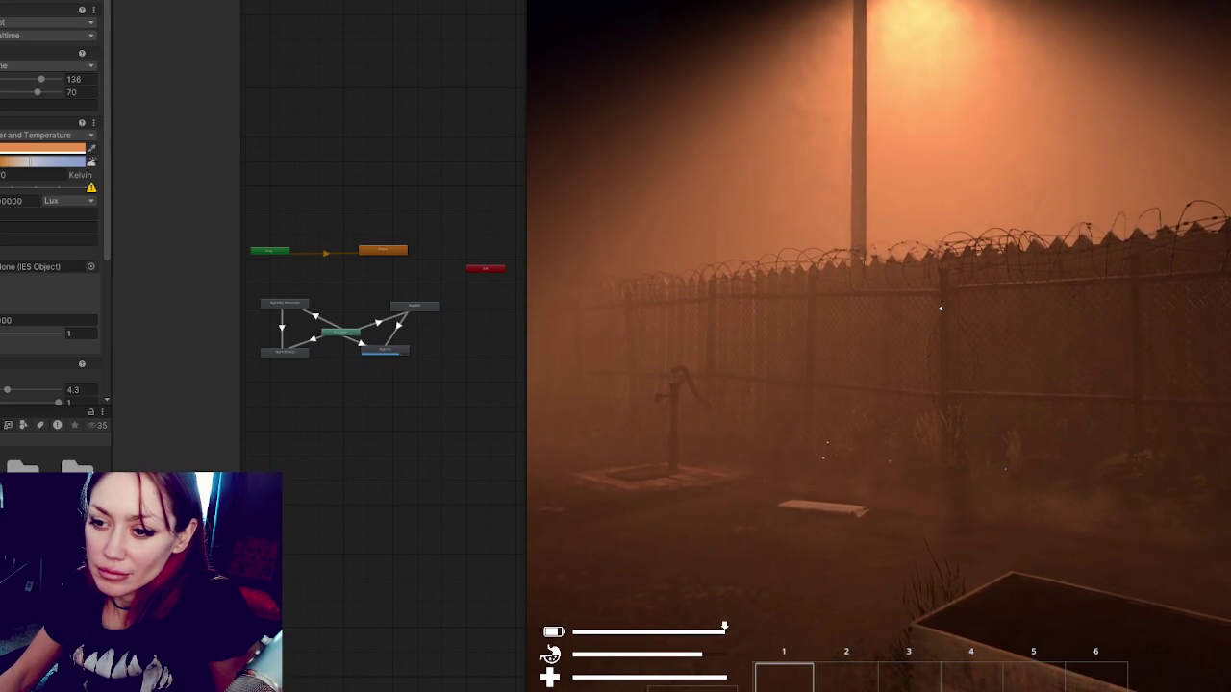
{"action": "scroll", "coordinate": [48, 211], "scroll_direction": "down", "scroll_amount": 2}
{"action": "left_click_drag", "start_coordinate": [6, 213], "coordinate": [0, 212]}
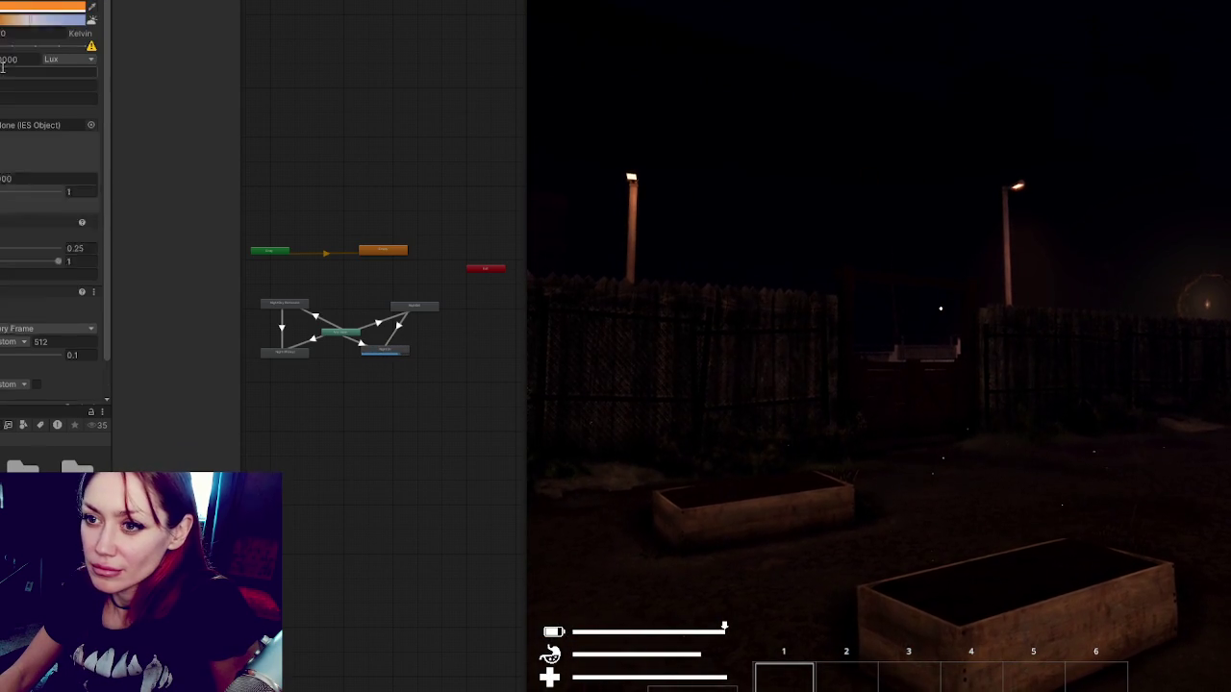
Re-enable the street light's greyed-out 0.25 and 1 volumetric settings and bring up the player stats screen.
{"action": "scroll", "coordinate": [48, 192], "scroll_direction": "up", "scroll_amount": 2}
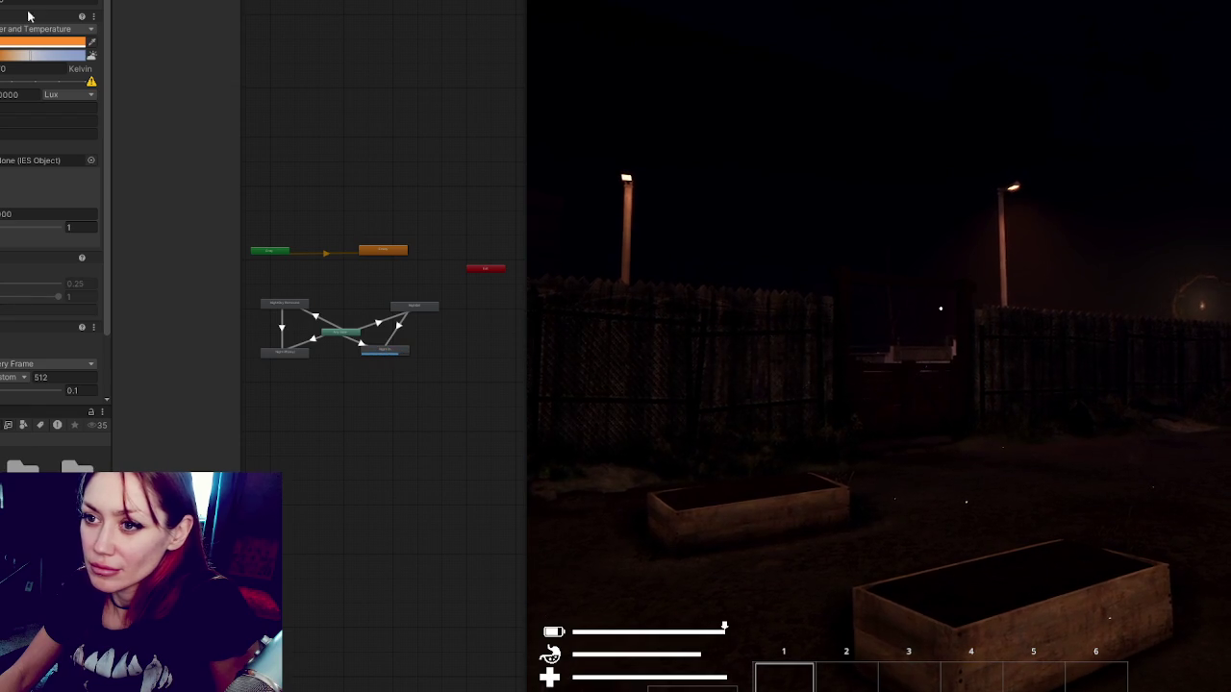
{"action": "left_click", "coordinate": [2, 275]}
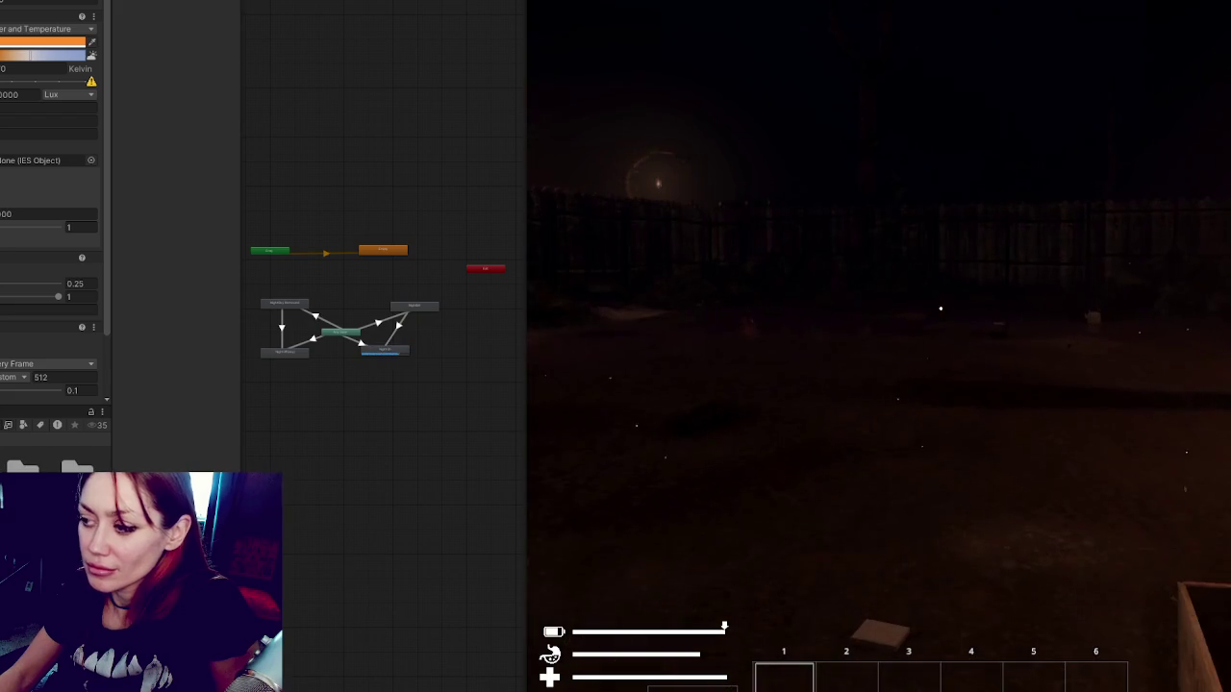
{"action": "key", "text": "Escape"}
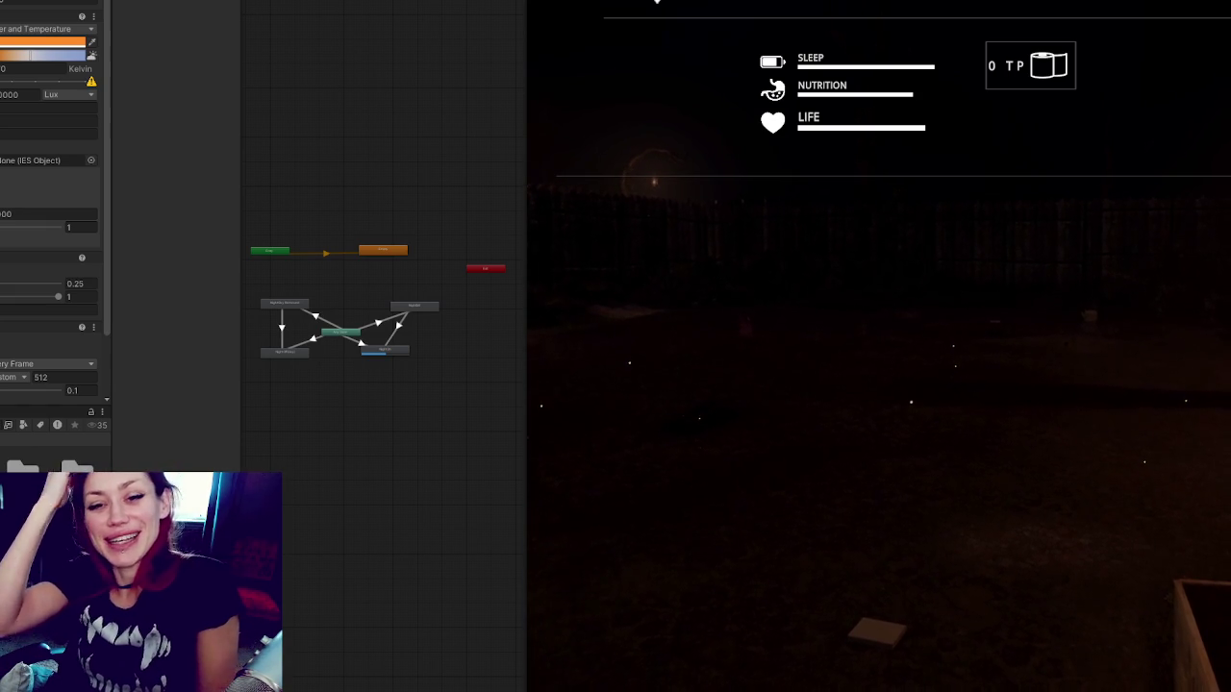
Dismiss the stats screen and exit Play mode with Ctrl+P.
{"action": "left_click", "coordinate": [995, 484]}
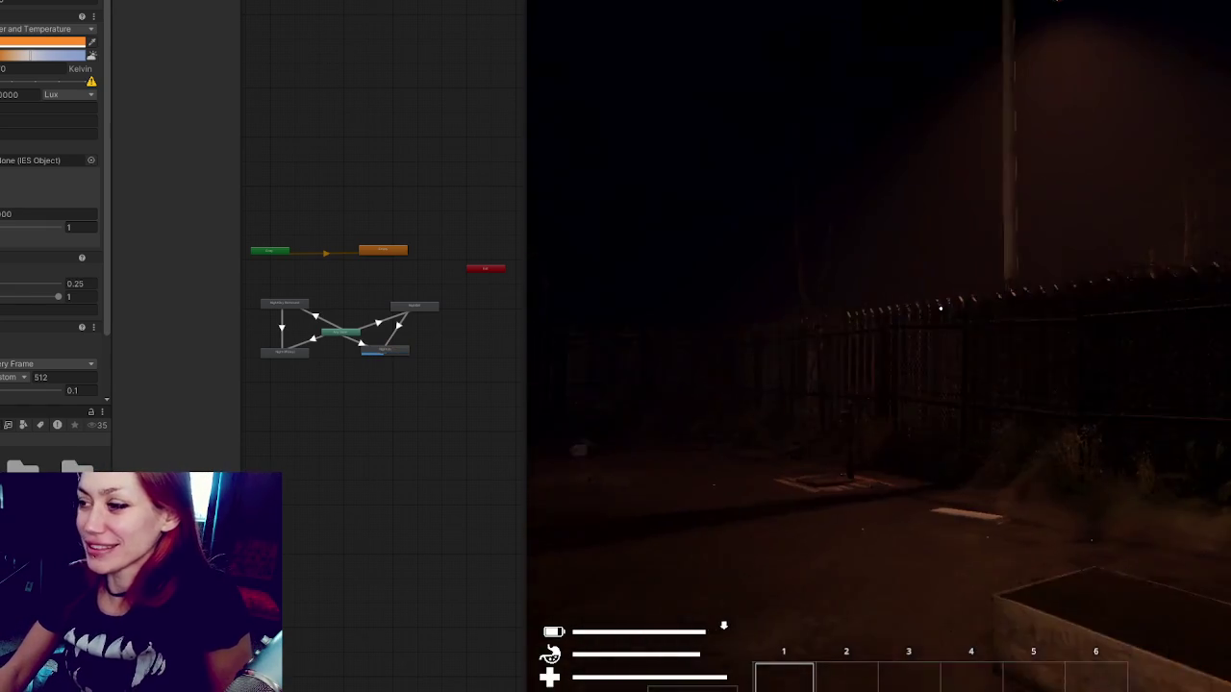
{"action": "key", "text": "Escape"}
{"action": "key", "text": "ctrl+p"}
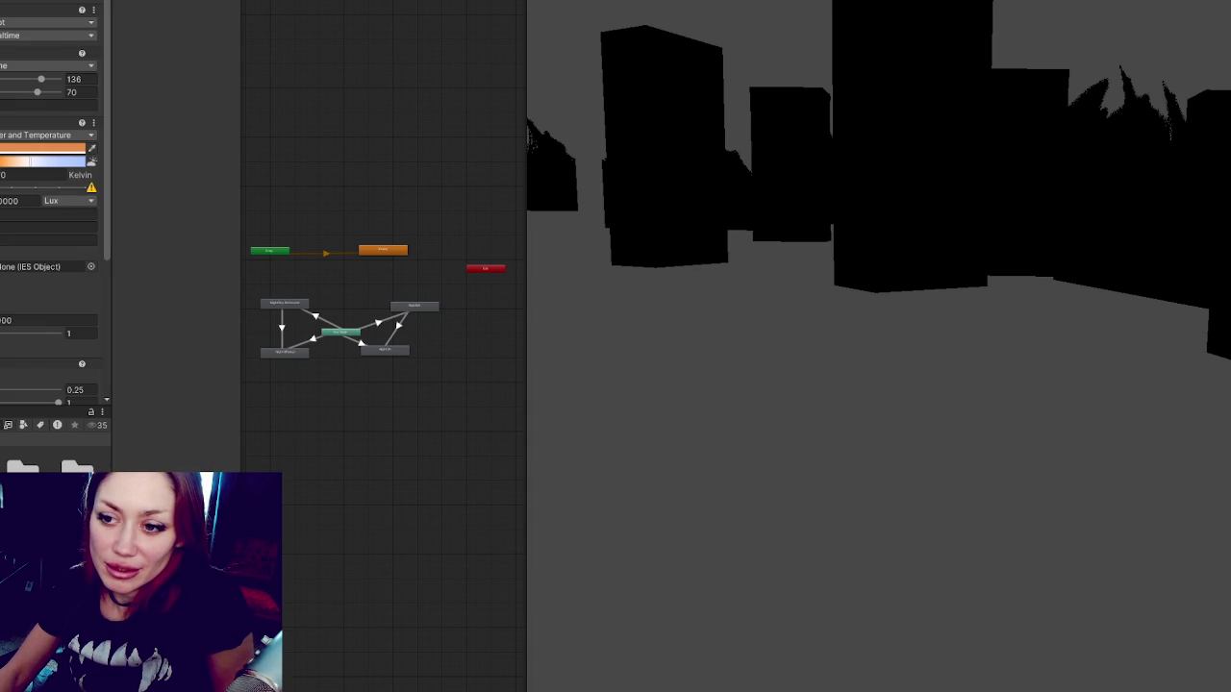
{"action": "scroll", "coordinate": [16, 114], "scroll_direction": "down", "scroll_amount": 5}
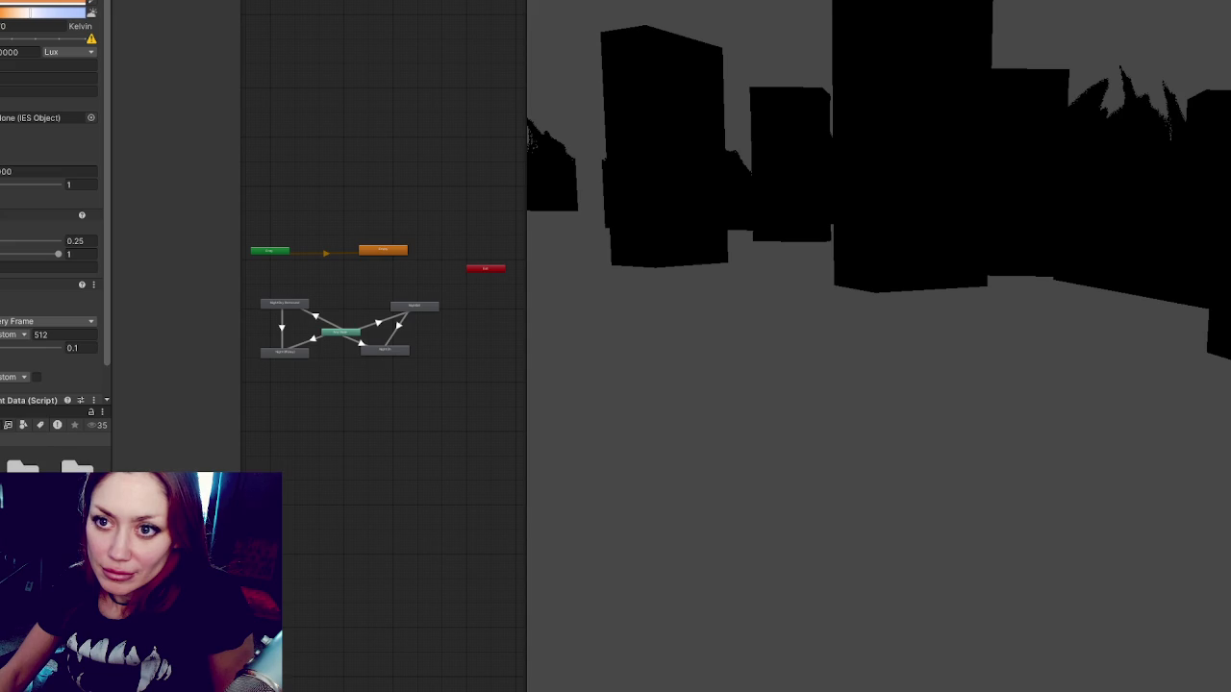
Clear the Animator selection so the game runs to its STRAIN title menu.
{"action": "left_click", "coordinate": [439, 128]}
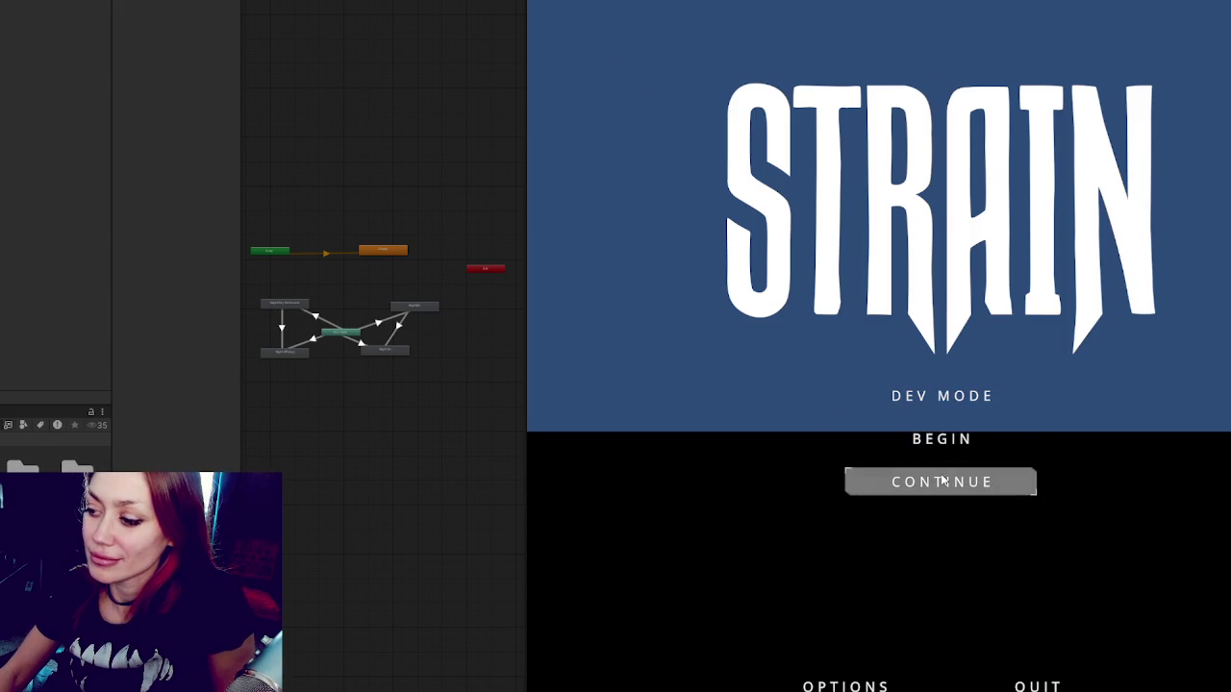
Choose DEV MODE on the STRAIN menu to load into the fog-covered yard.
{"action": "left_click", "coordinate": [953, 402]}
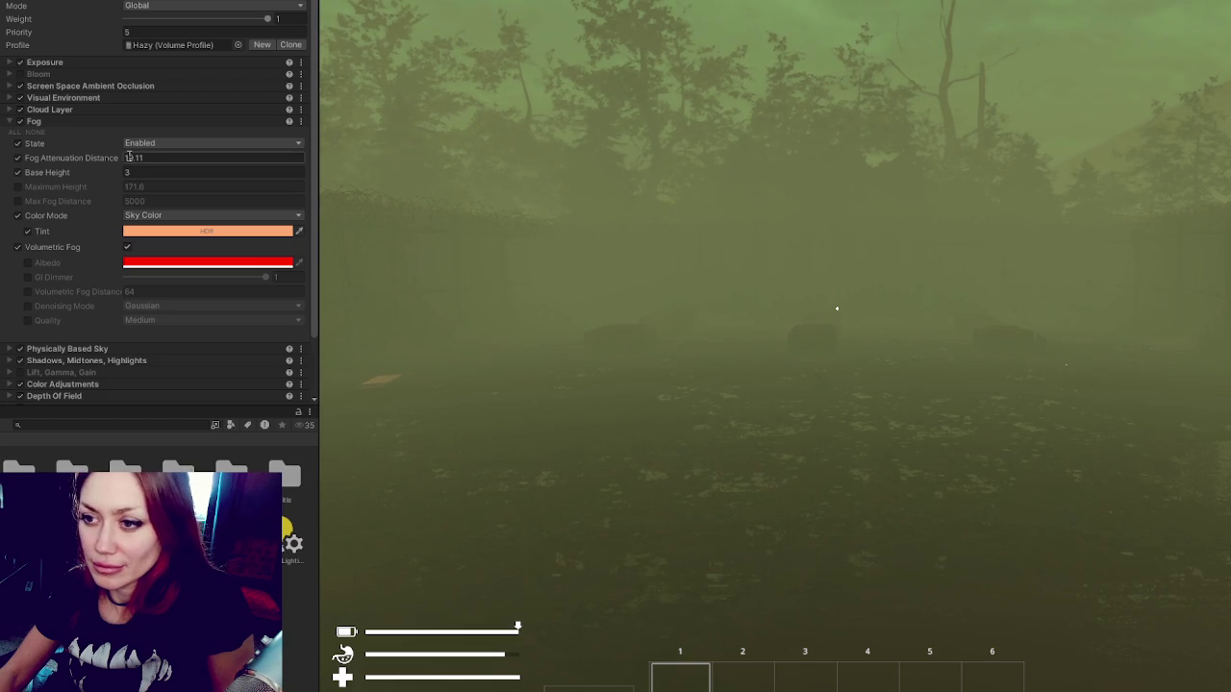
Push fog attenuation distance out to 84.15, set Base Height 3, and give the albedo a peach-orange colour.
{"action": "mouse_move", "coordinate": [117, 157]}
{"action": "left_mouse_down"}
{"action": "mouse_move", "coordinate": [1145, 186]}
{"action": "mouse_move", "coordinate": [43, 175]}
{"action": "mouse_move", "coordinate": [68, 176]}
{"action": "mouse_move", "coordinate": [55, 175]}
{"action": "left_mouse_up"}
{"action": "type", "text": "4.2"}
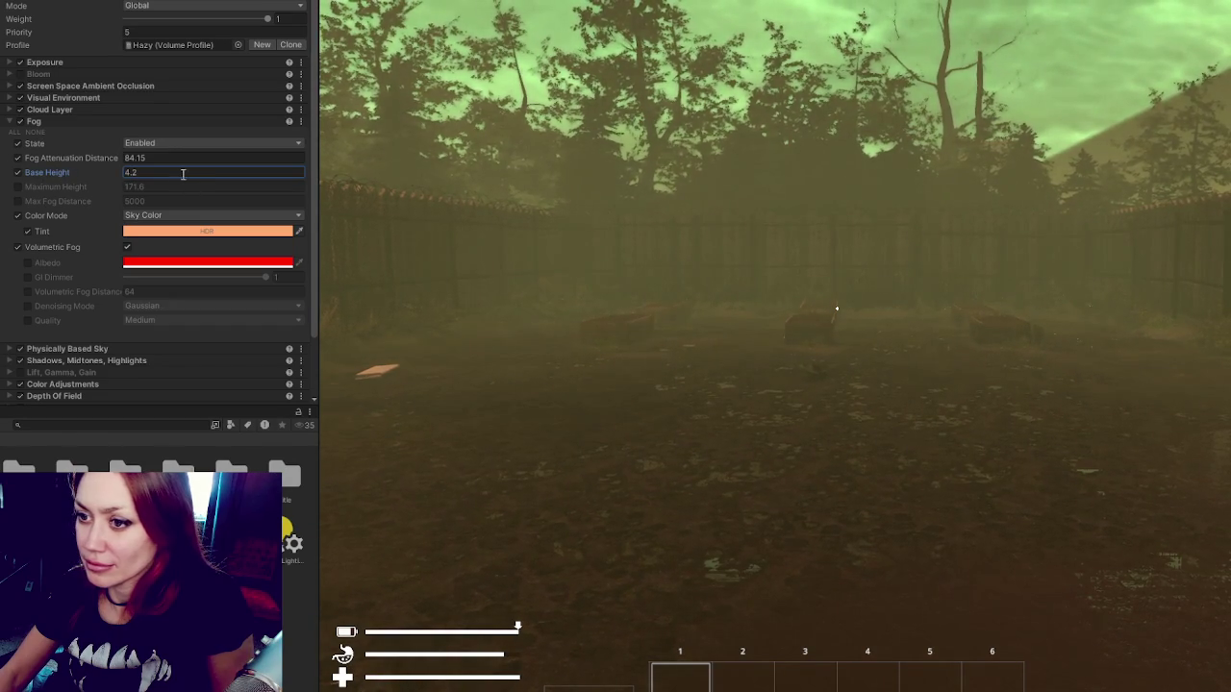
{"action": "left_click", "coordinate": [183, 174]}
{"action": "type", "text": "3"}
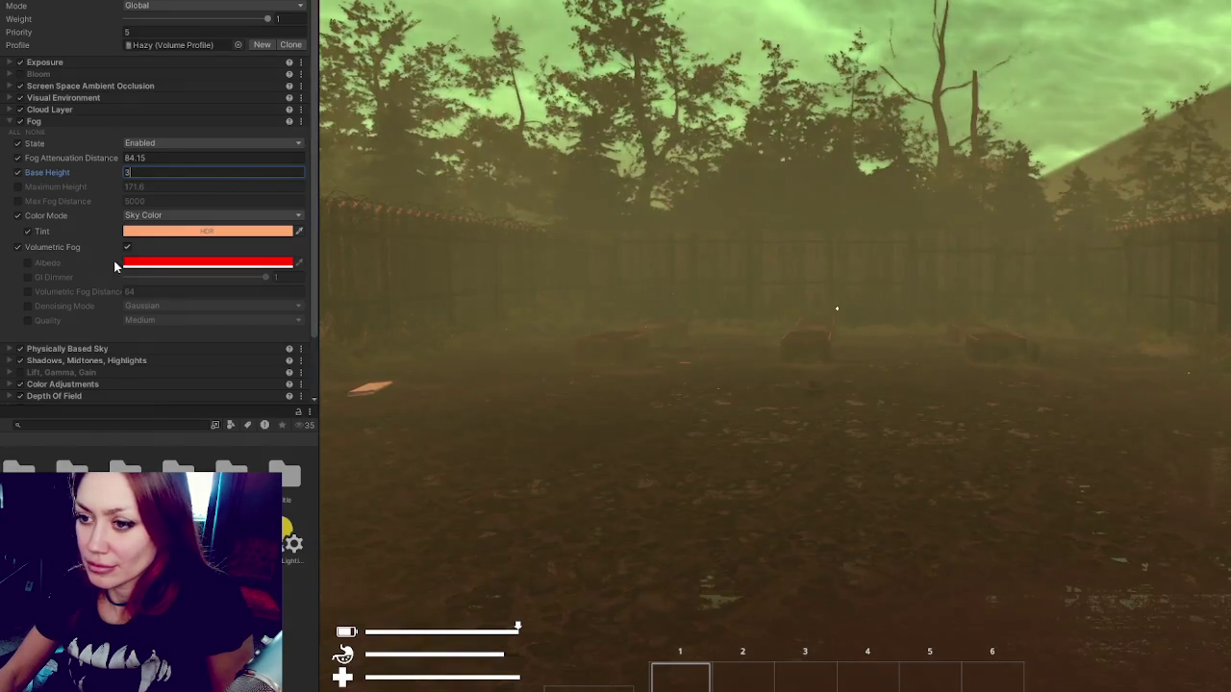
{"action": "left_click", "coordinate": [26, 262]}
{"action": "left_click", "coordinate": [192, 263]}
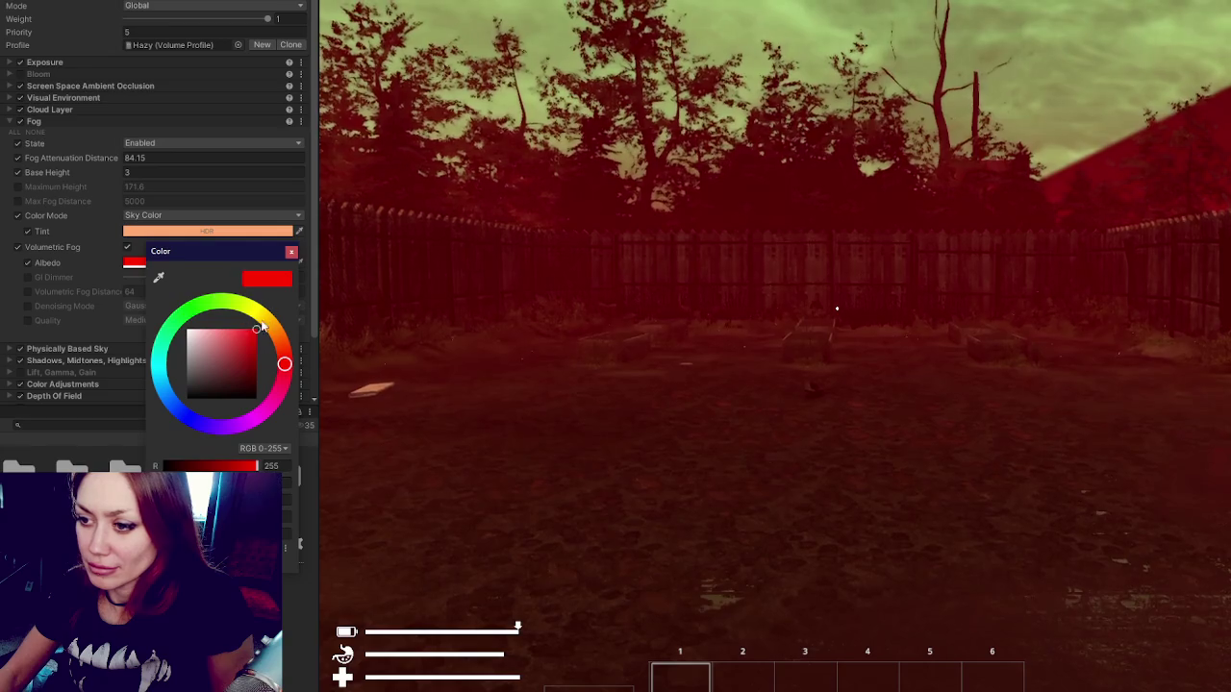
{"action": "left_click", "coordinate": [263, 328]}
{"action": "left_click", "coordinate": [101, 231]}
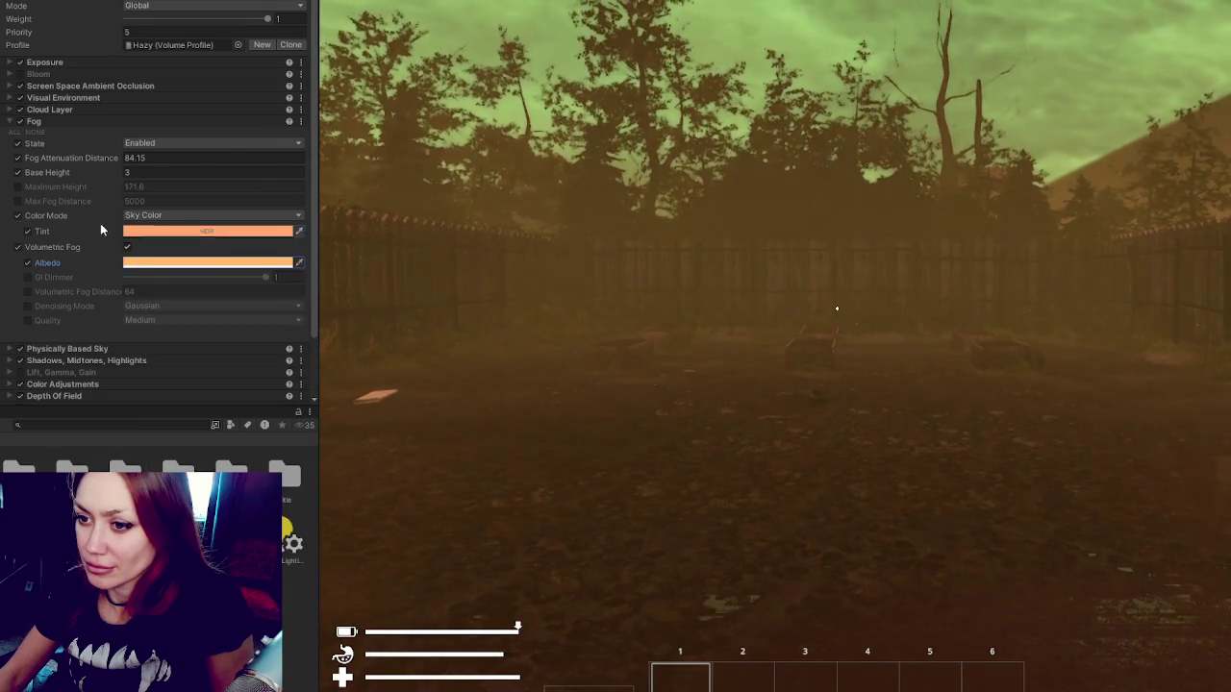
Stop overriding fog Color Mode and set fog Quality to Medium.
{"action": "left_click", "coordinate": [16, 215]}
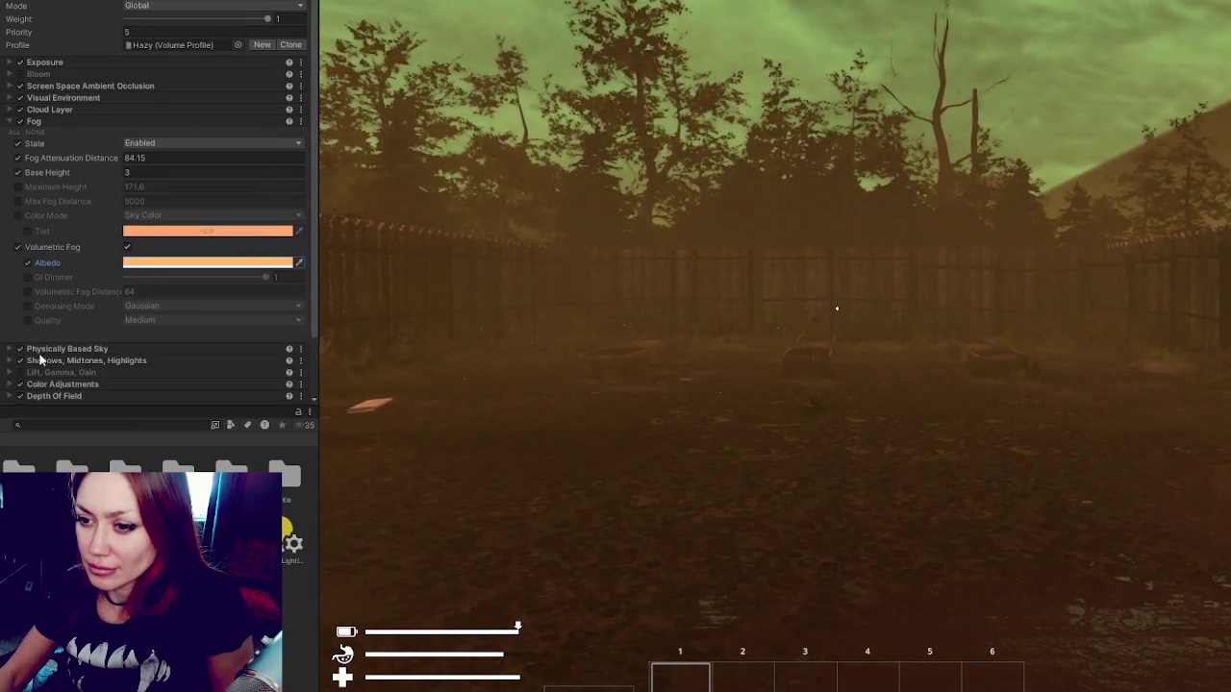
{"action": "left_click", "coordinate": [26, 321]}
{"action": "left_click", "coordinate": [192, 320]}
{"action": "left_click", "coordinate": [159, 350]}
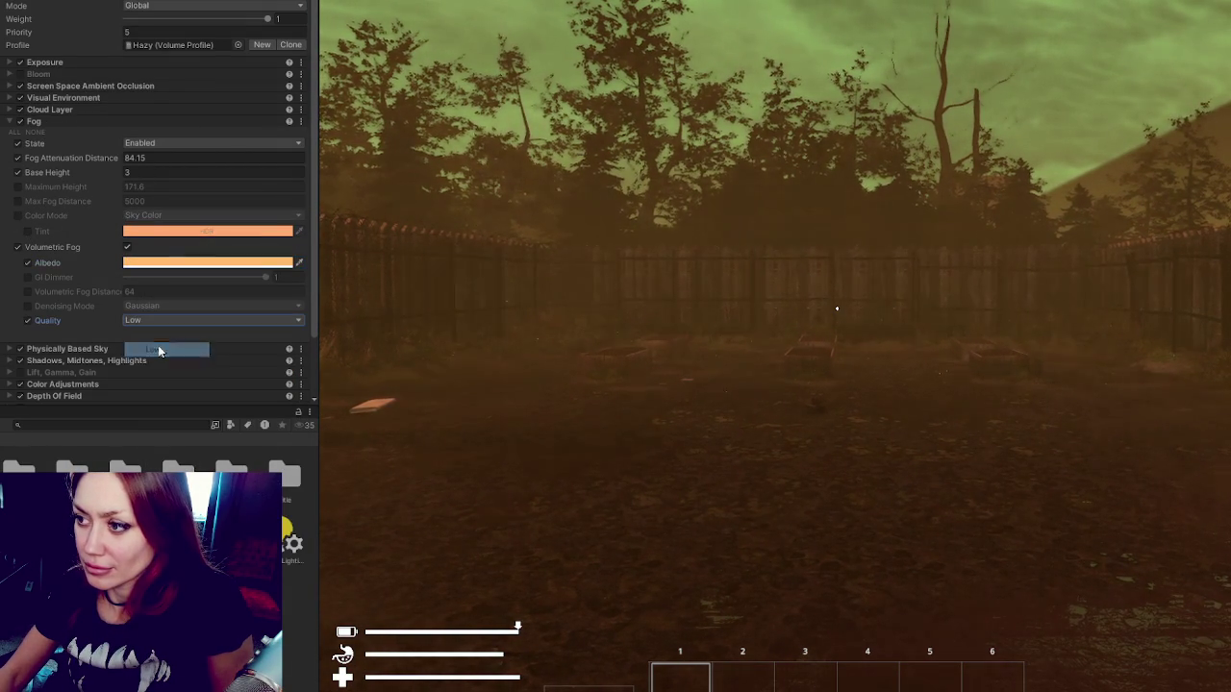
{"action": "left_click", "coordinate": [197, 320]}
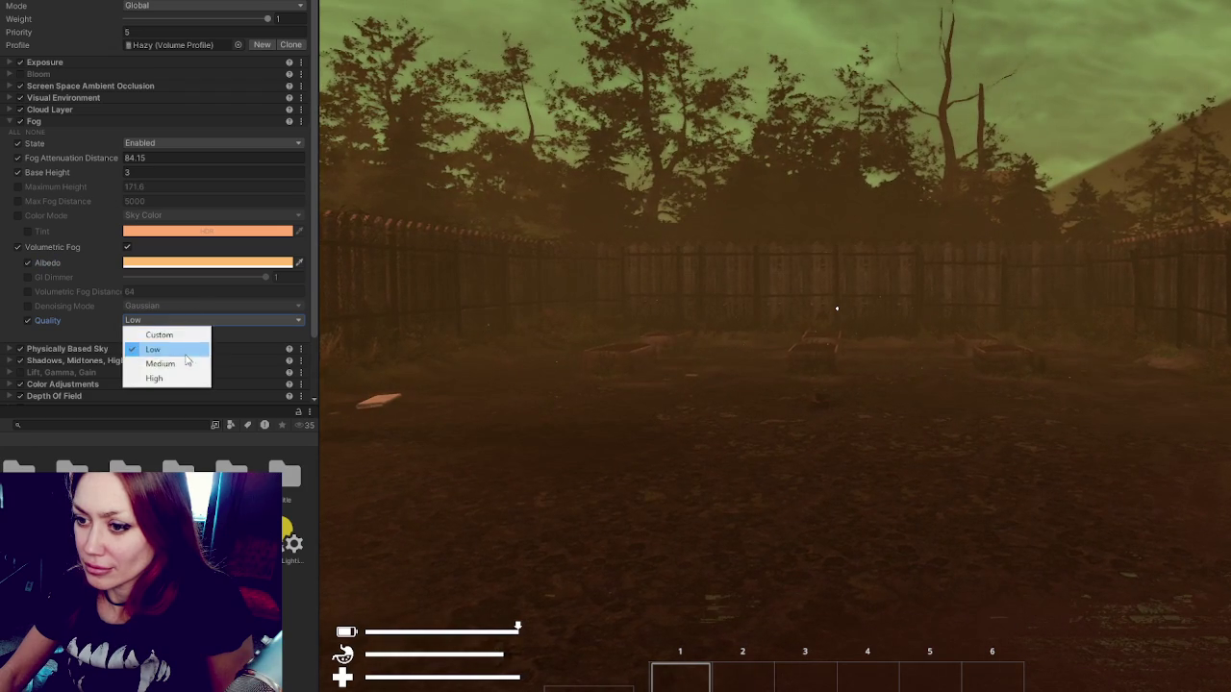
{"action": "left_click", "coordinate": [186, 360]}
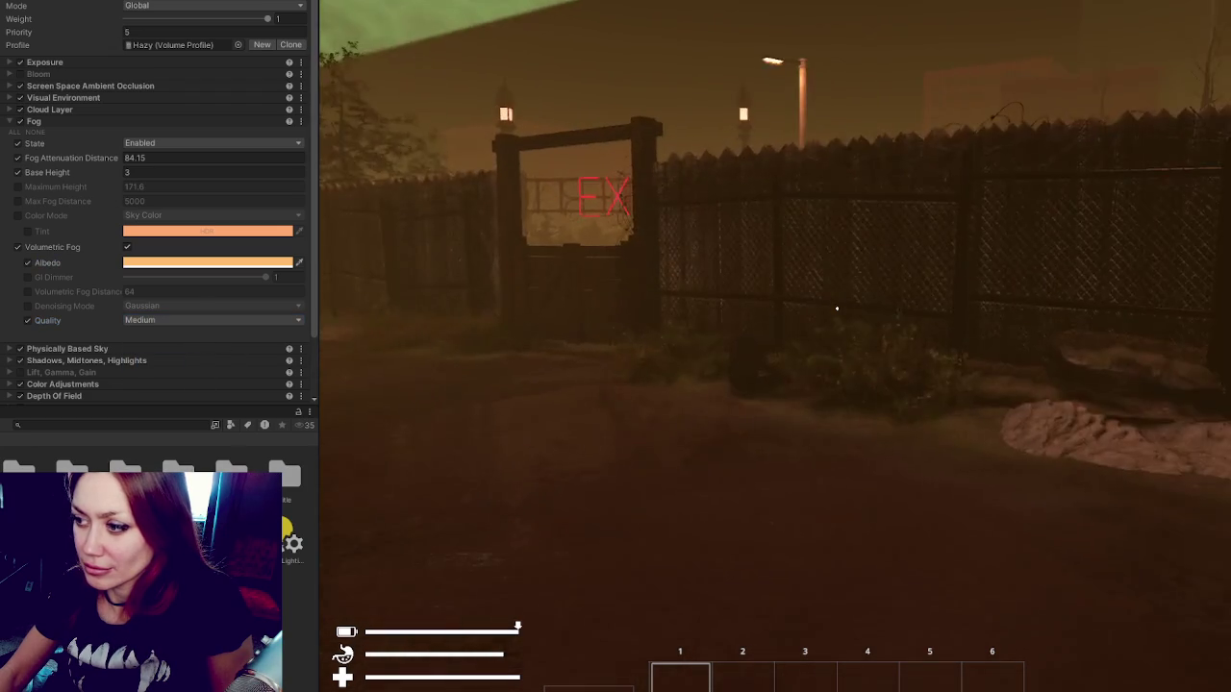
{"action": "mouse_move", "coordinate": [837, 308]}
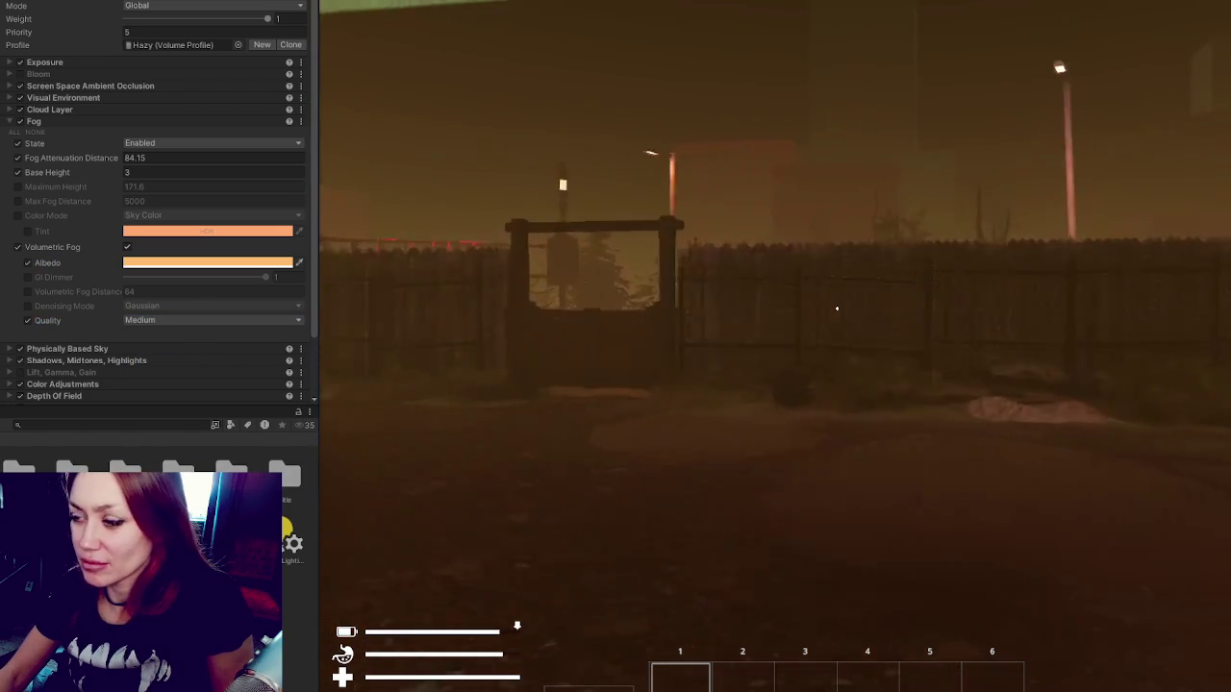
Cut fog attenuation distance to 48.23 and walk the player through the gate into the alley.
{"action": "key", "text": "Escape"}
{"action": "left_click_drag", "start_coordinate": [67, 157], "coordinate": [7, 158]}
{"action": "left_click", "coordinate": [1134, 381]}
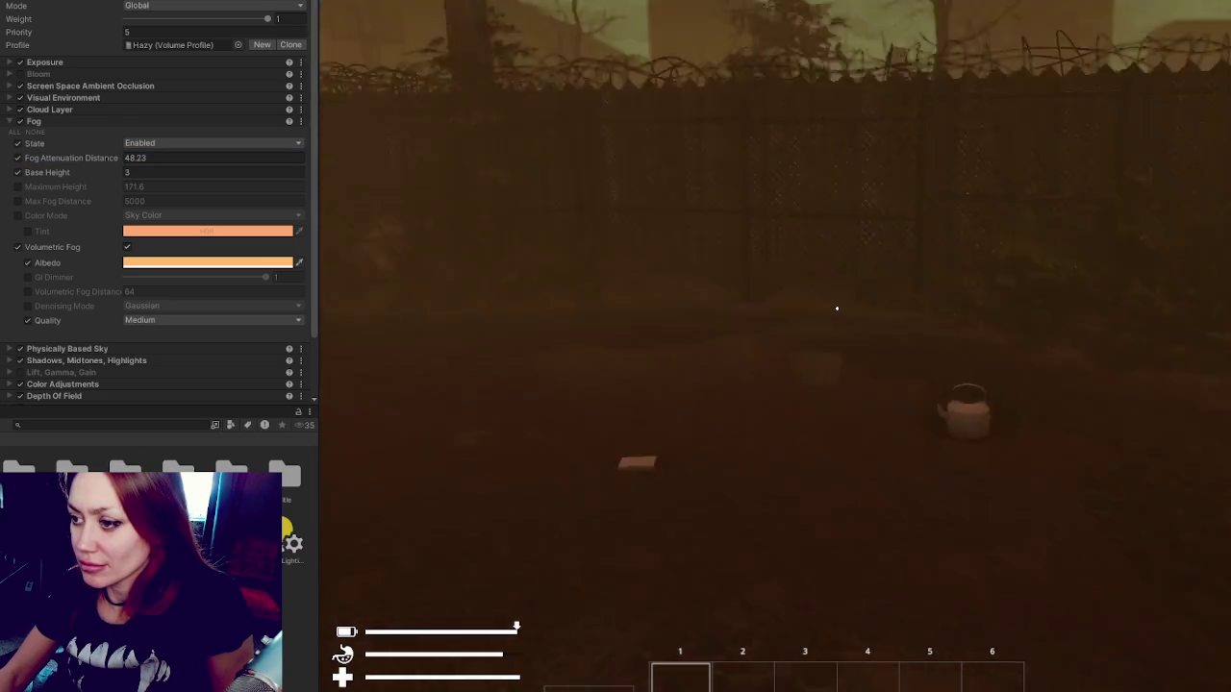
{"action": "key", "text": "w"}
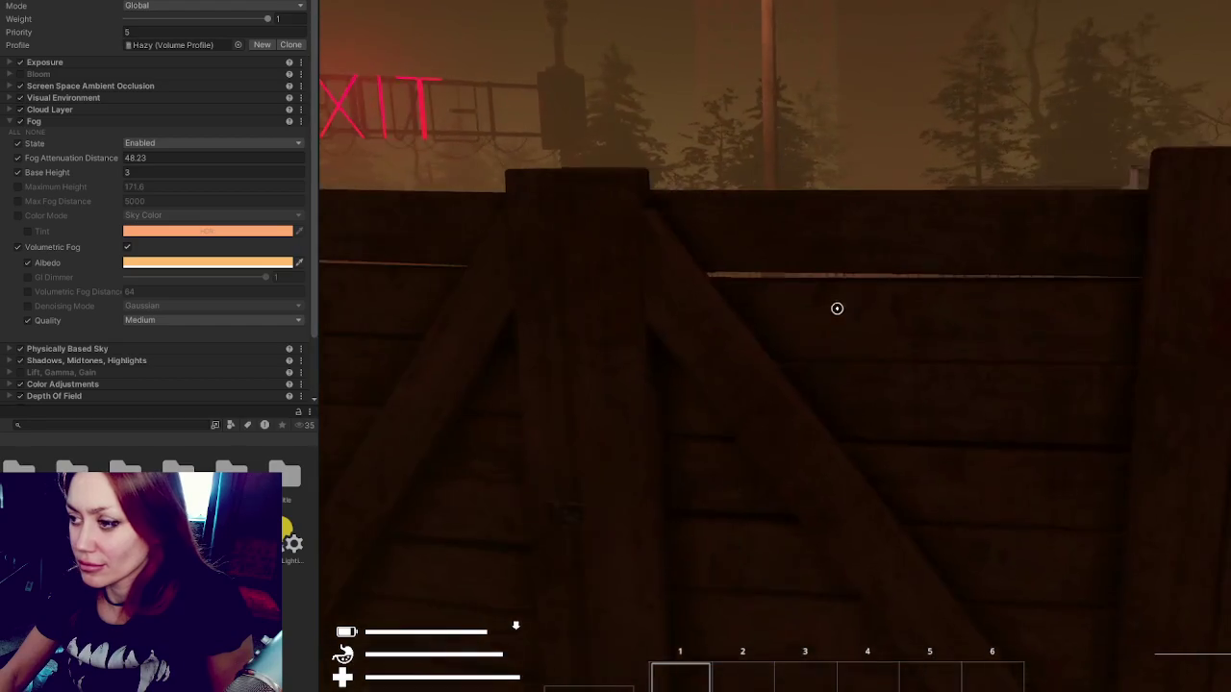
{"action": "key", "text": "e"}
{"action": "key", "text": "w"}
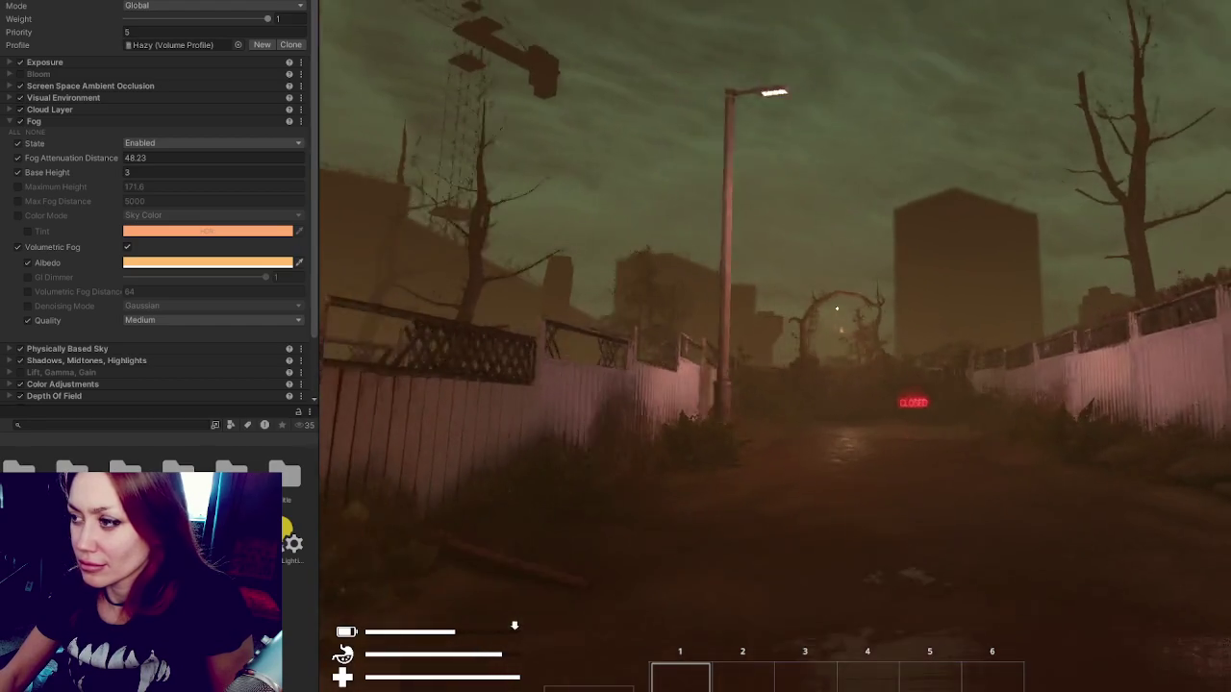
{"action": "mouse_move", "coordinate": [837, 308]}
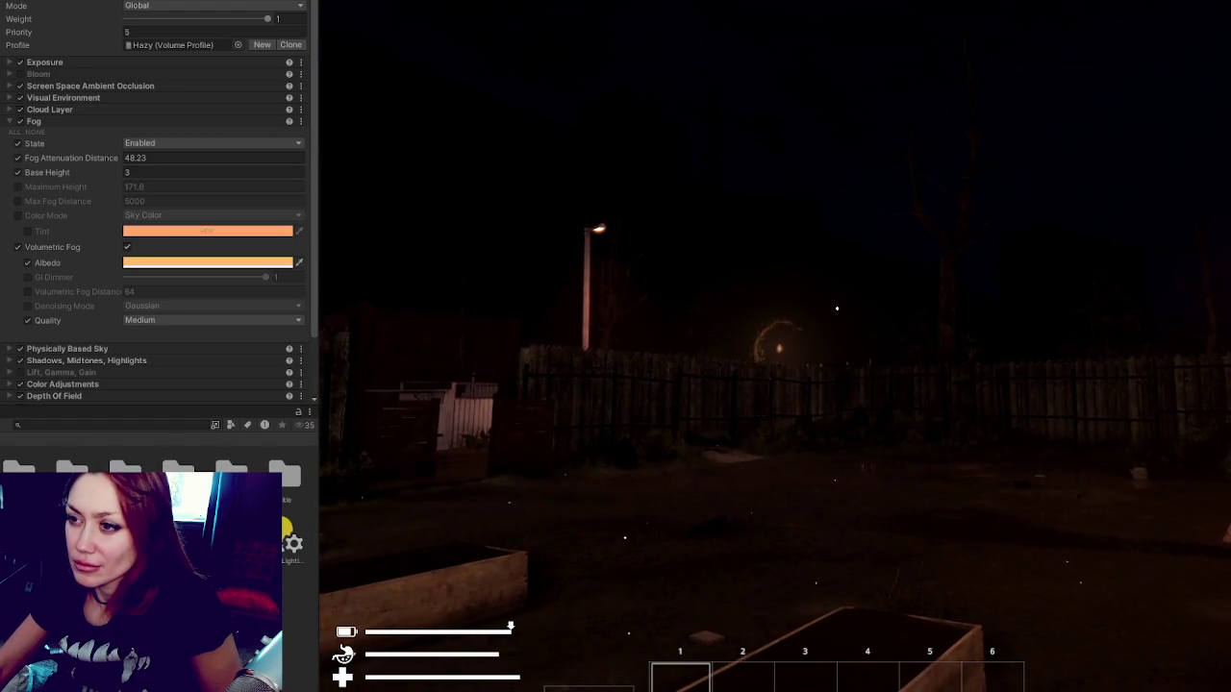
Maximize the Game view and toggle the in-game status overlay.
{"action": "key", "text": "shift+space"}
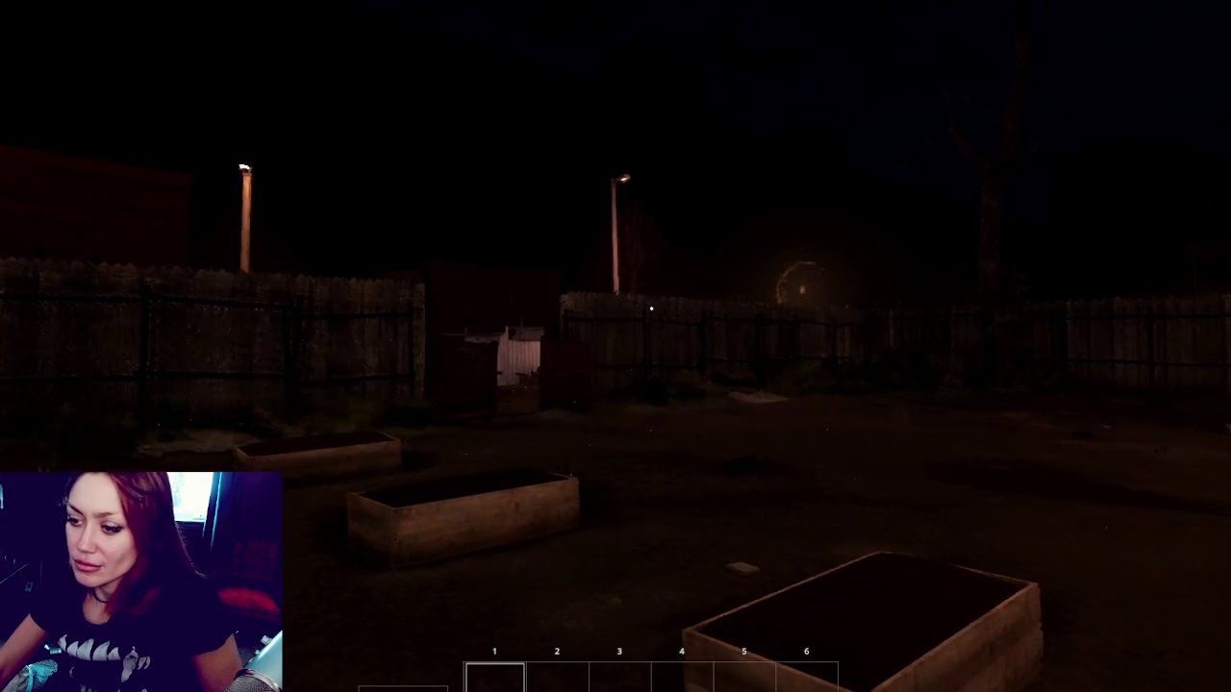
{"action": "key", "text": "Tab"}
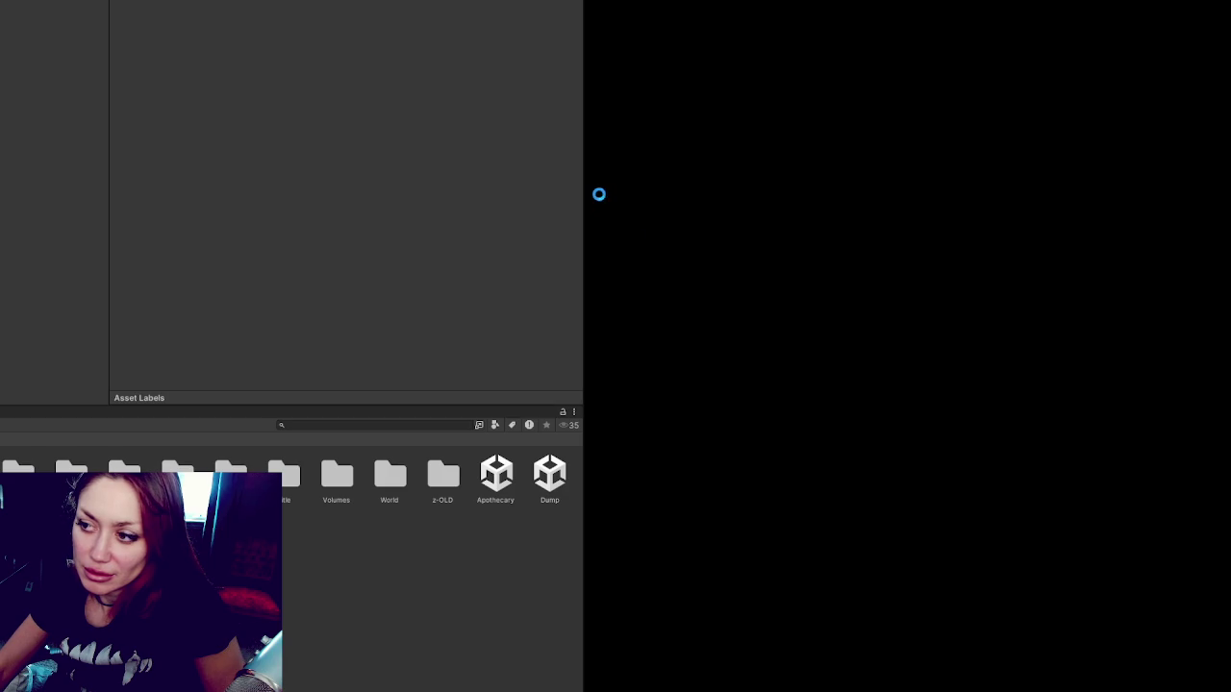
Widen the view by dragging the panel divider, then frame the selected baked street light in the Scene view.
{"action": "mouse_move", "coordinate": [582, 164]}
{"action": "left_mouse_down"}
{"action": "mouse_move", "coordinate": [13, 179]}
{"action": "mouse_move", "coordinate": [261, 192]}
{"action": "left_mouse_up"}
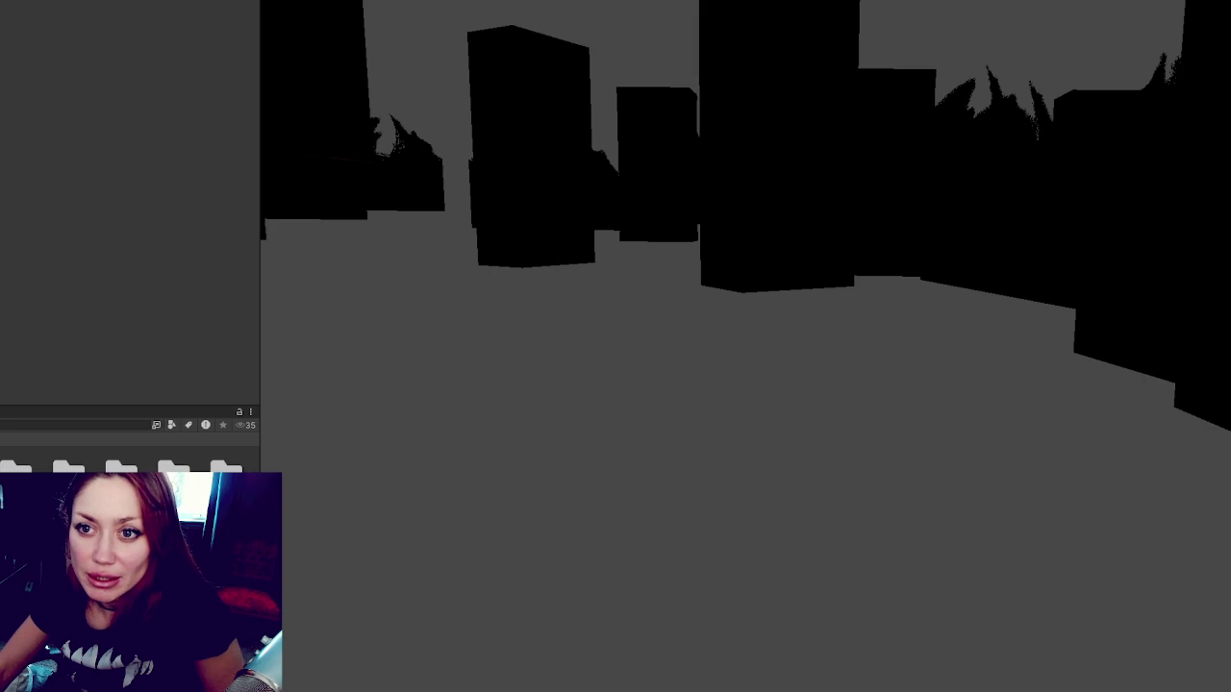
{"action": "key", "text": "f"}
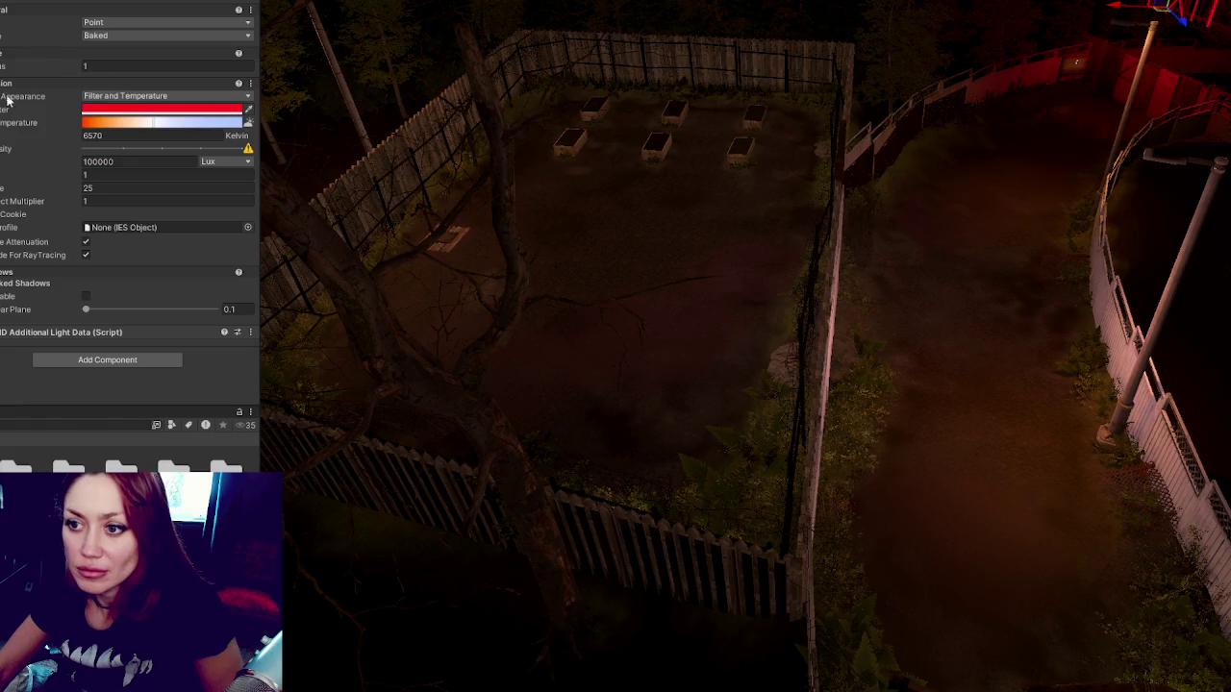
{"action": "left_click", "coordinate": [97, 162]}
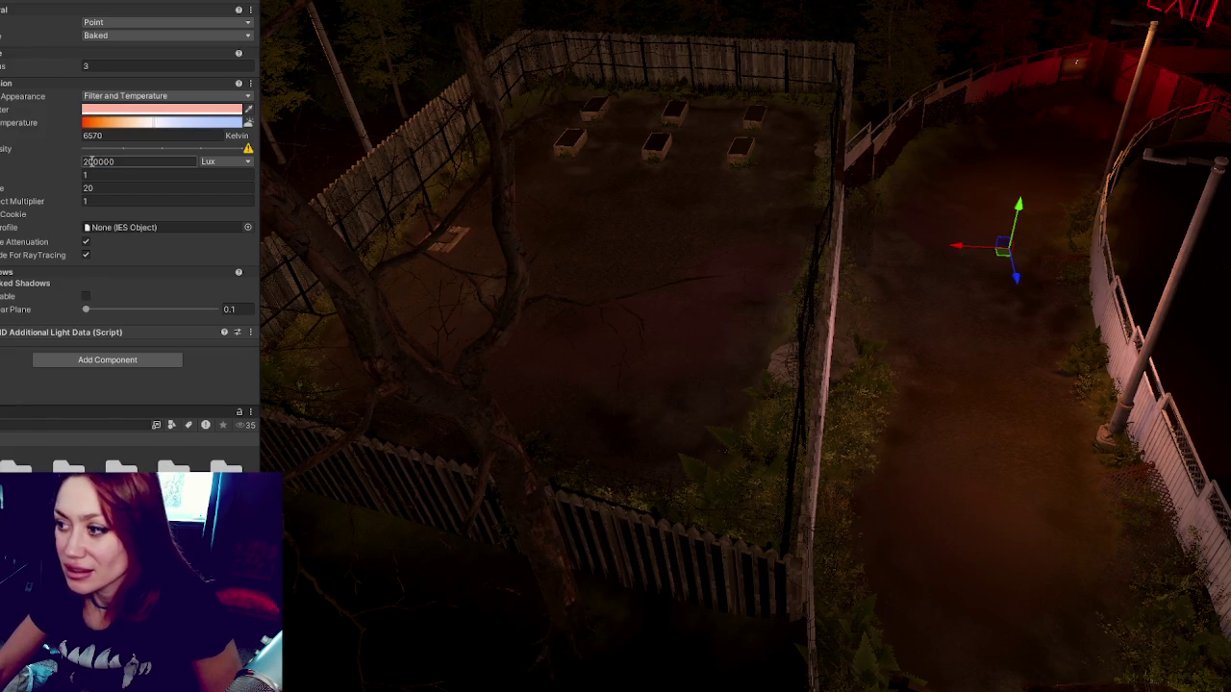
{"action": "mouse_move", "coordinate": [852, 156]}
{"action": "left_mouse_down"}
{"action": "mouse_move", "coordinate": [1071, 164]}
{"action": "mouse_move", "coordinate": [1022, 253]}
{"action": "left_mouse_up"}
{"action": "type", "text": "100000"}
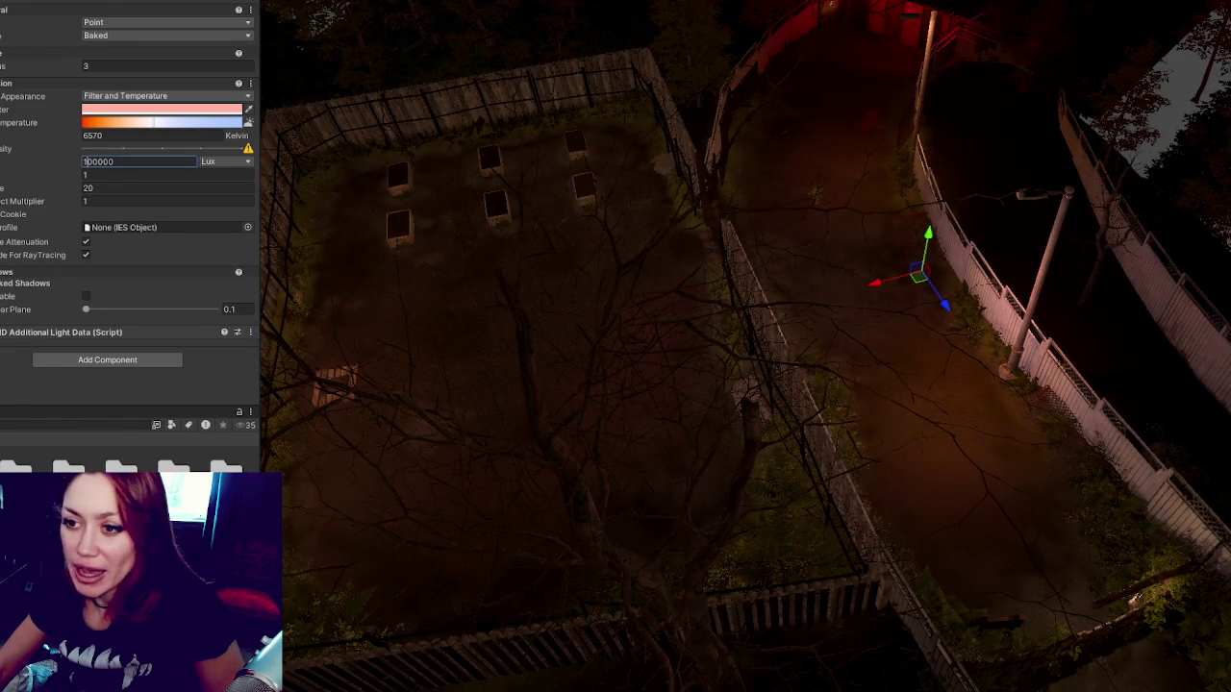
{"action": "key", "text": "Return"}
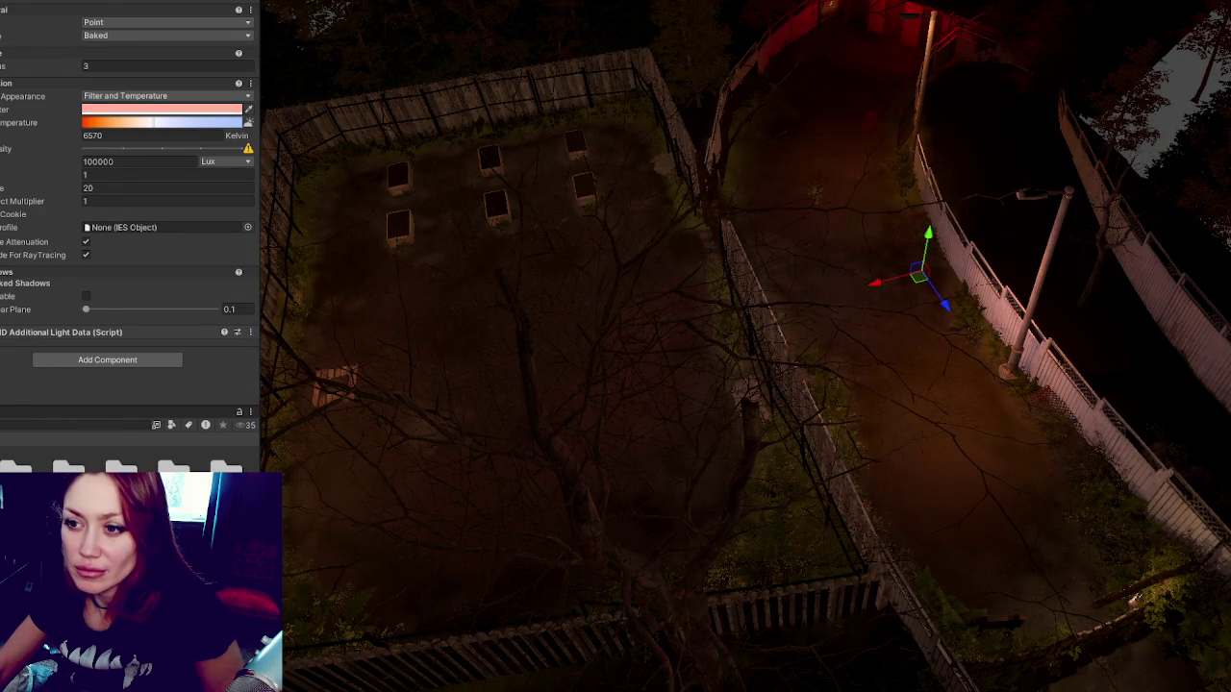
{"action": "left_click", "coordinate": [92, 163]}
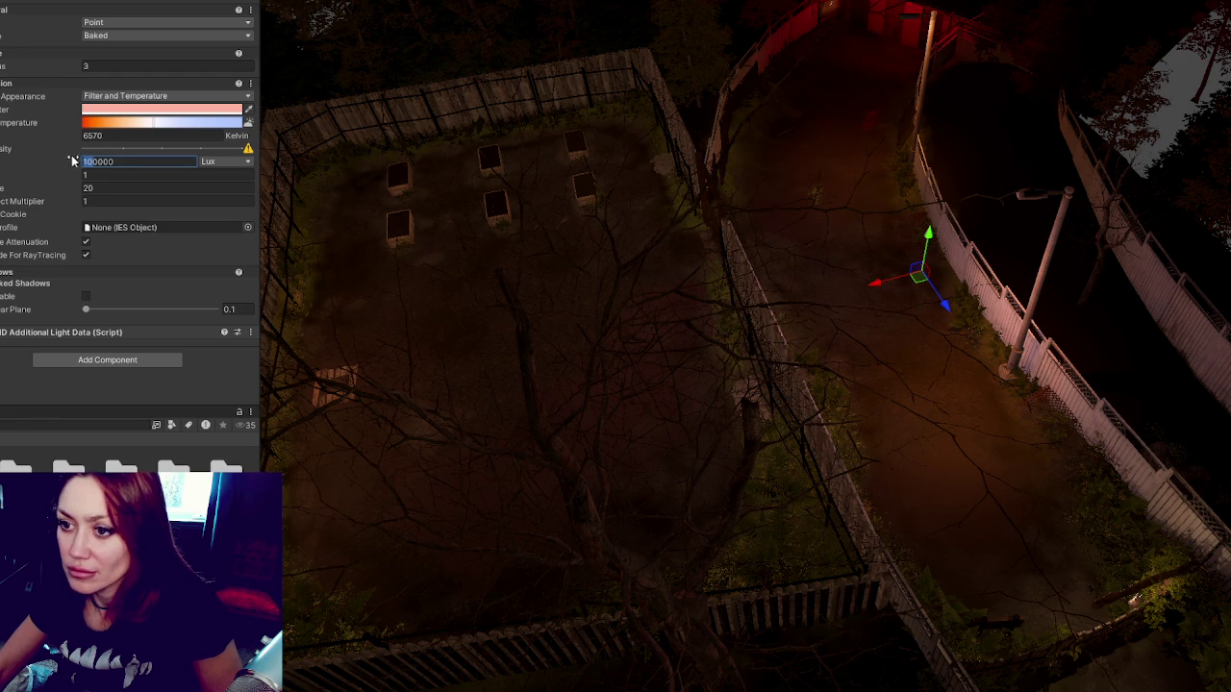
{"action": "type", "text": "50000"}
{"action": "key", "text": "ctrl+z"}
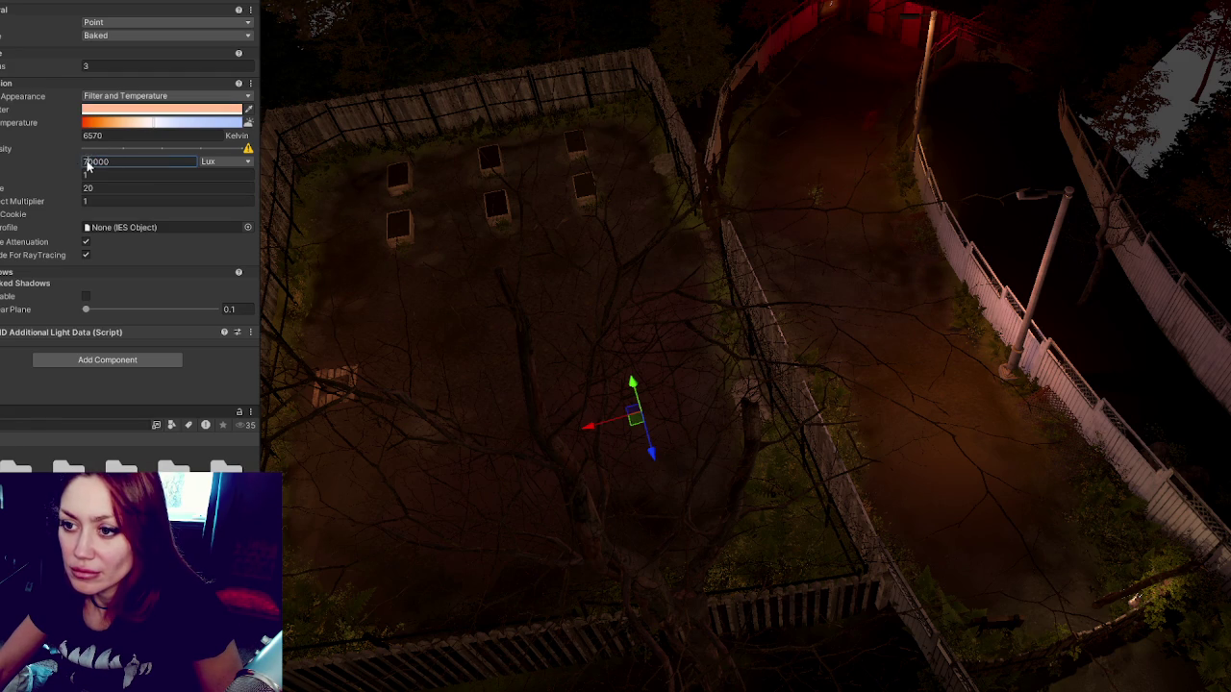
{"action": "key", "text": "ctrl+z"}
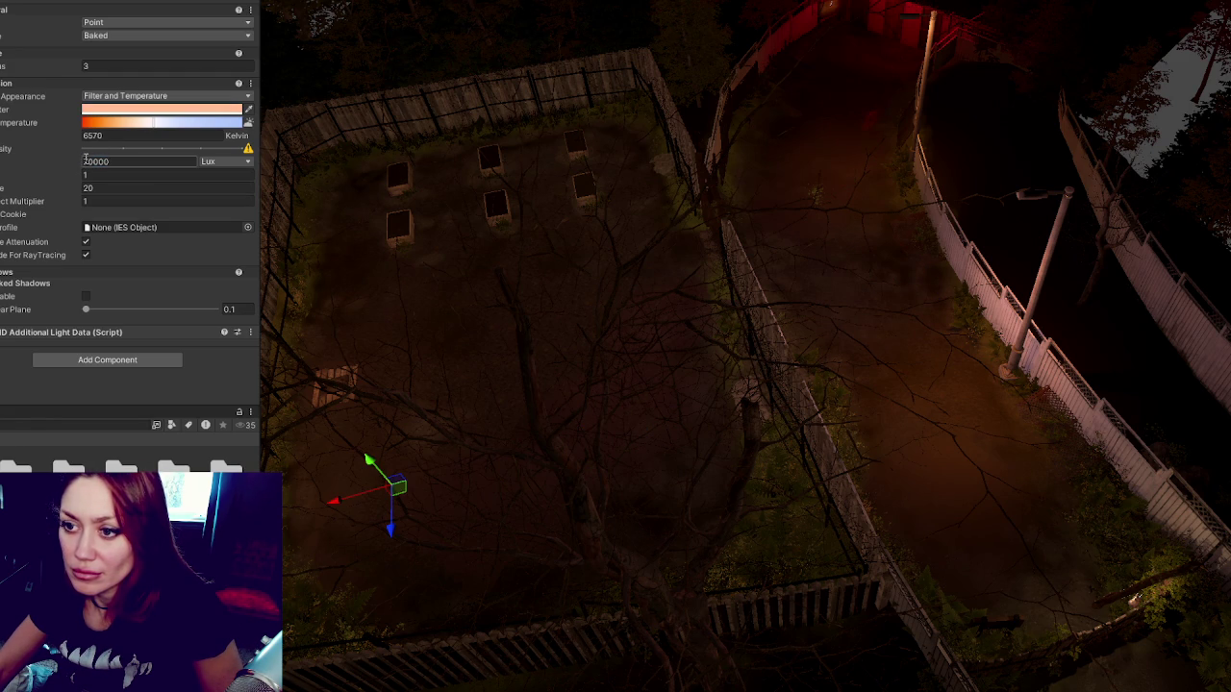
{"action": "key", "text": "ctrl+z"}
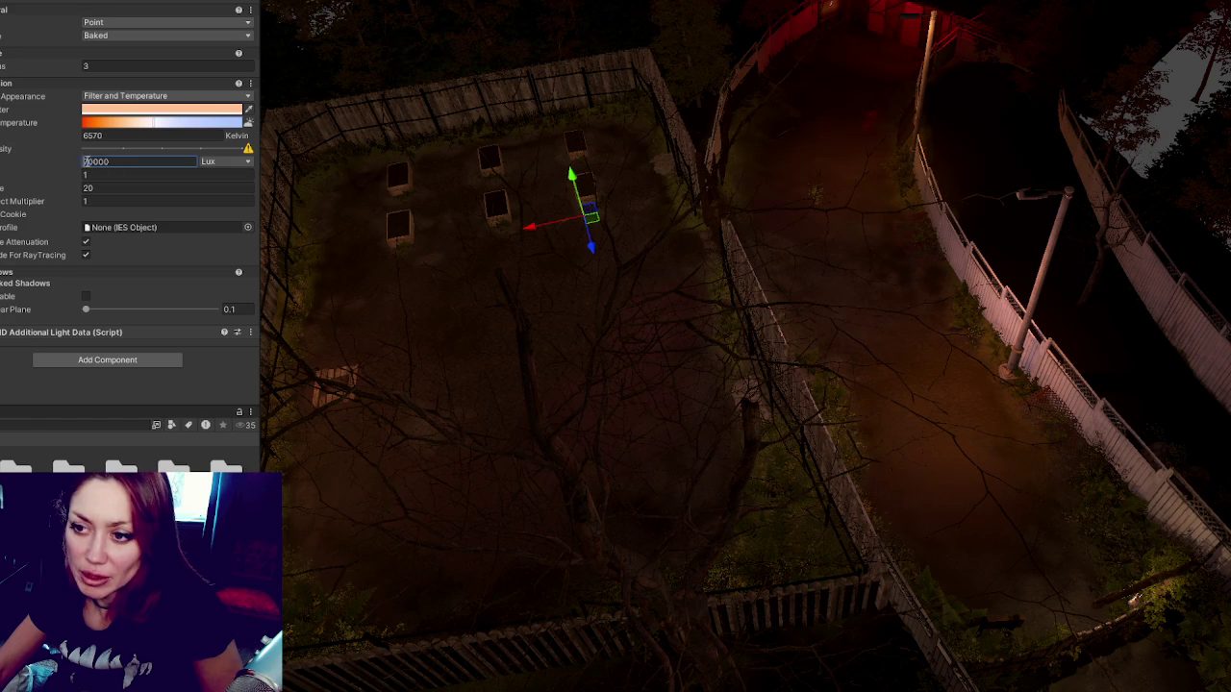
{"action": "type", "text": "30000"}
{"action": "key", "text": "ctrl+z"}
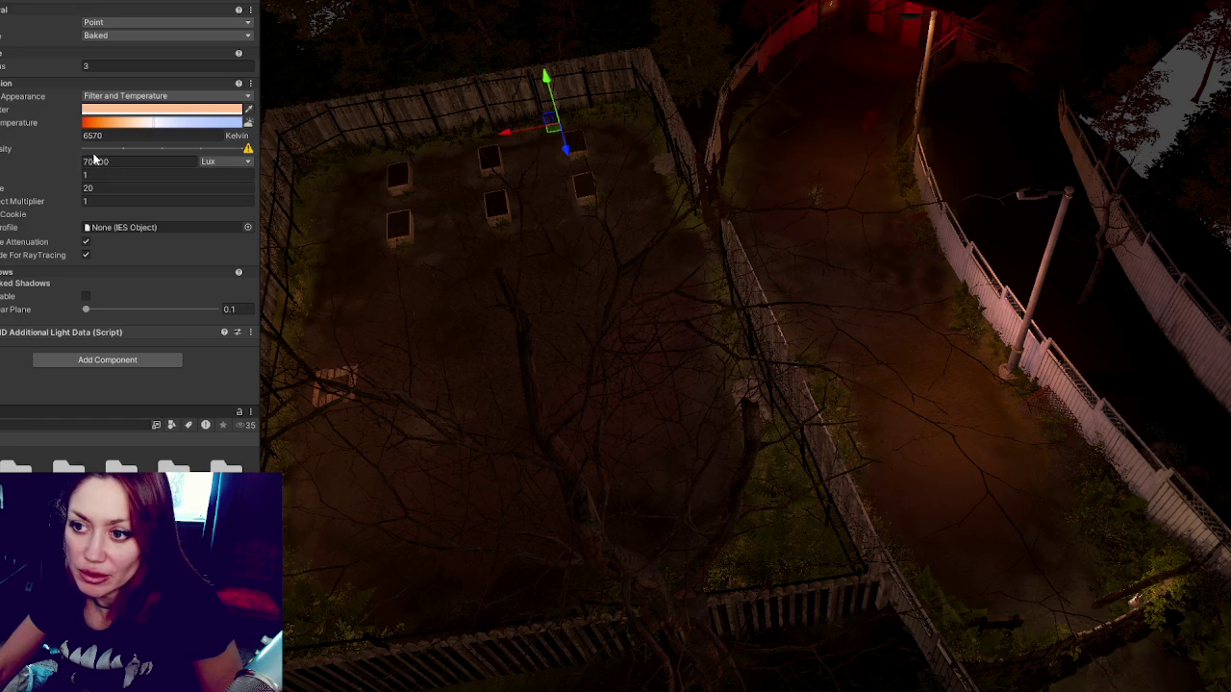
{"action": "key", "text": "ctrl+z"}
{"action": "key", "text": "ctrl+z"}
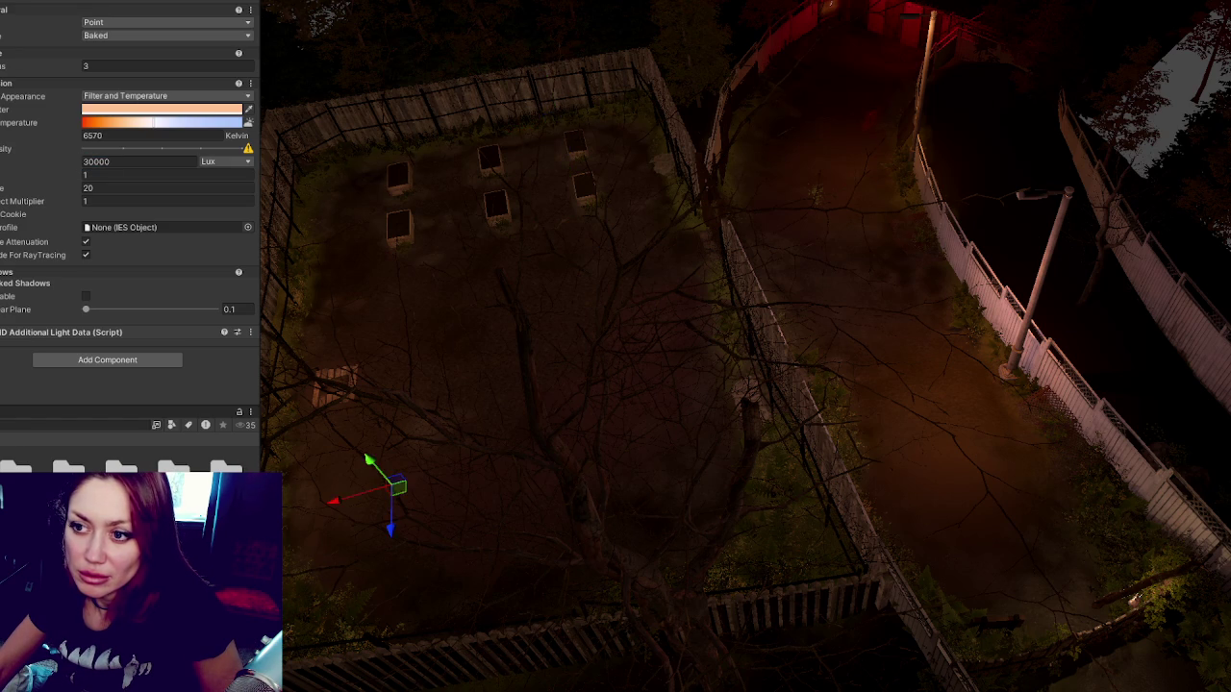
{"action": "key", "text": "ctrl+z"}
{"action": "key", "text": "ctrl+z"}
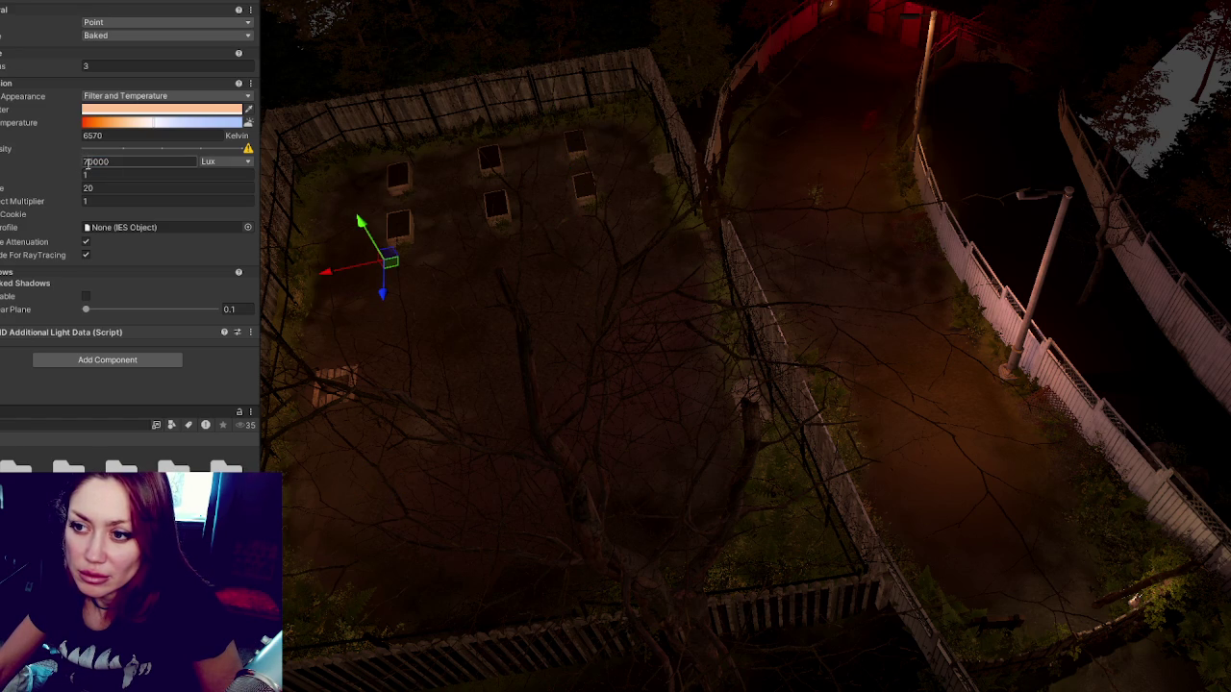
{"action": "key", "text": "ctrl+z"}
{"action": "key", "text": "ctrl+z"}
{"action": "key", "text": "ctrl+z"}
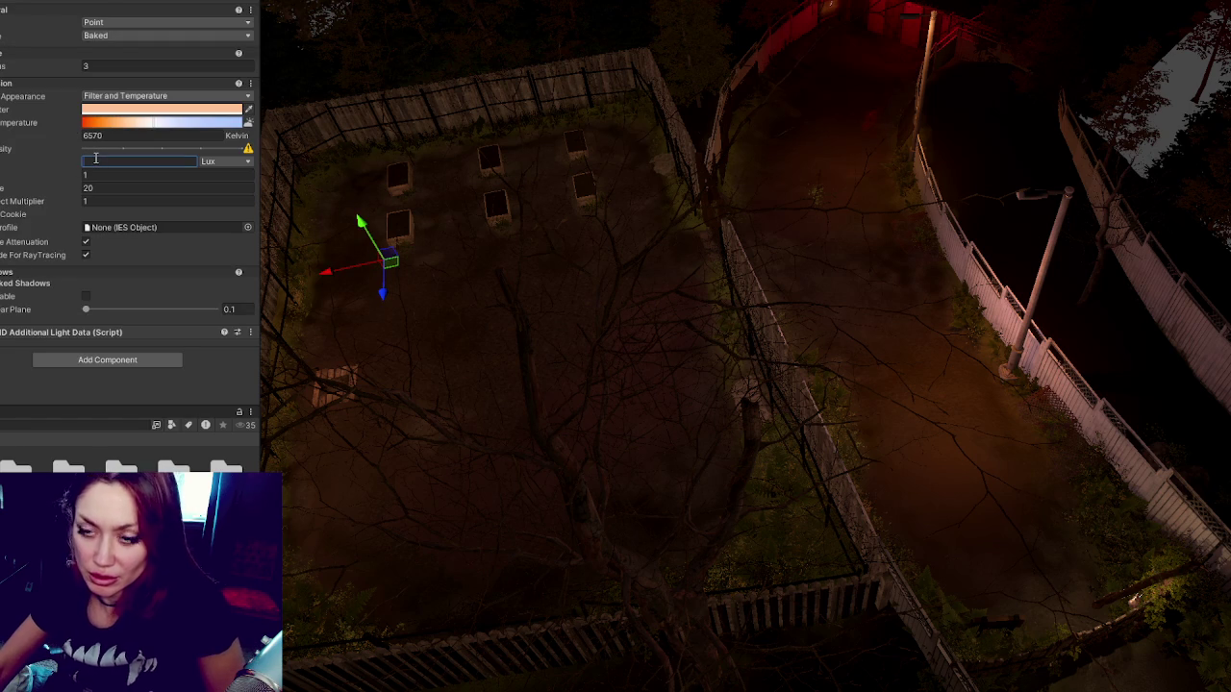
{"action": "key", "text": "ctrl+z"}
{"action": "key", "text": "ctrl+z"}
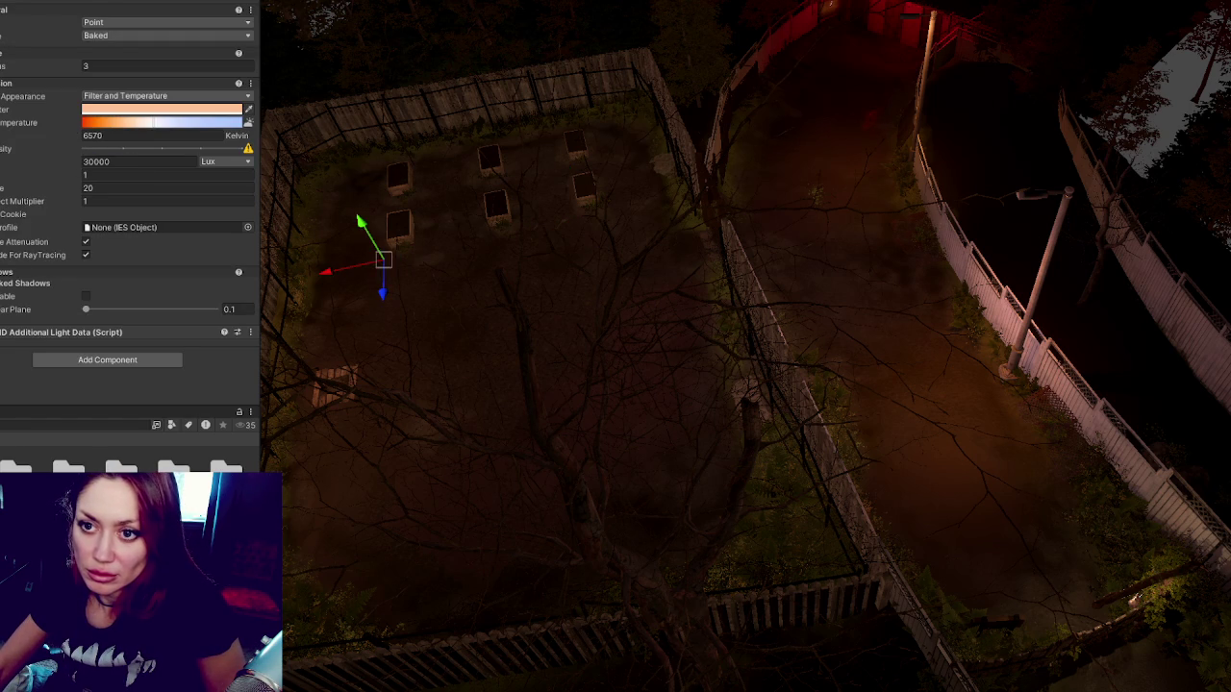
{"action": "left_click", "coordinate": [112, 159]}
{"action": "type", "text": "20000"}
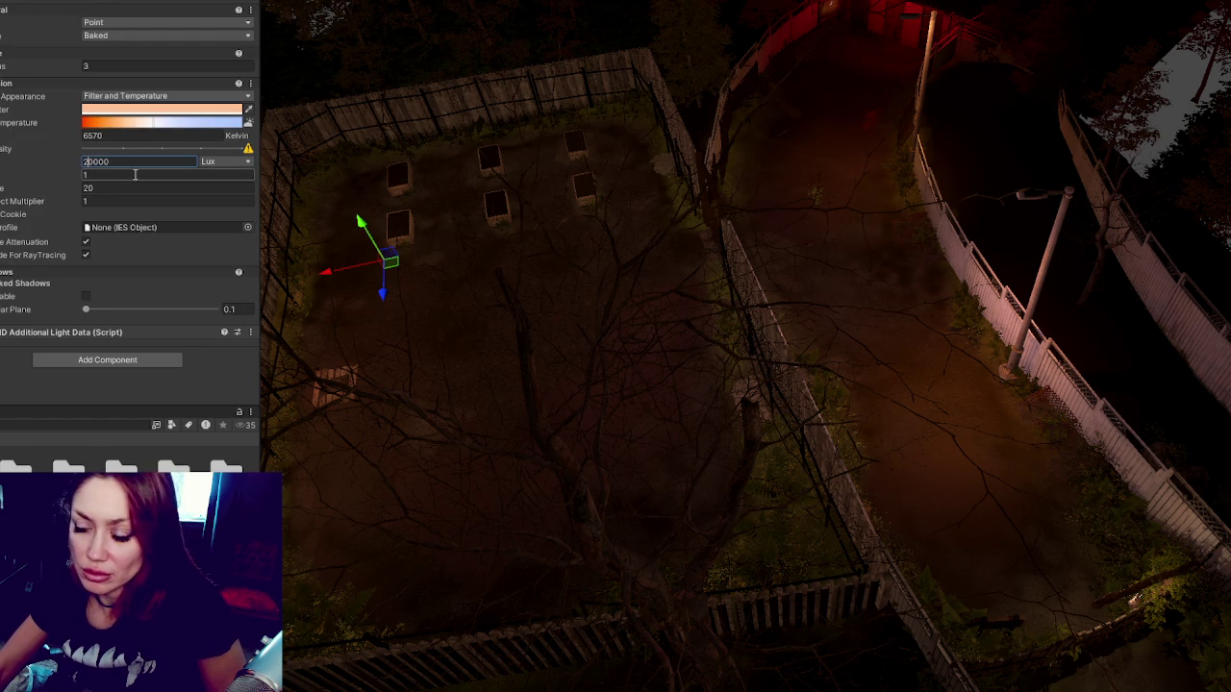
{"action": "key", "text": "ctrl+z"}
{"action": "key", "text": "ctrl+z"}
{"action": "key", "text": "ctrl+z"}
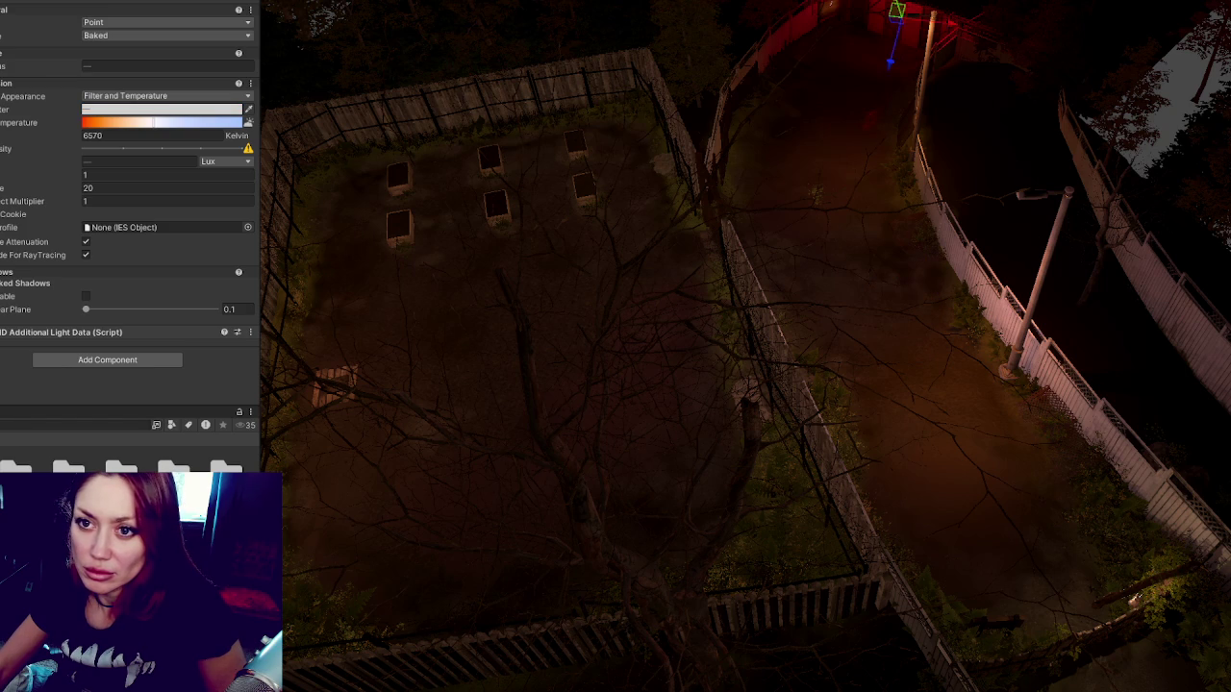
{"action": "left_click", "coordinate": [112, 201]}
{"action": "type", "text": "2"}
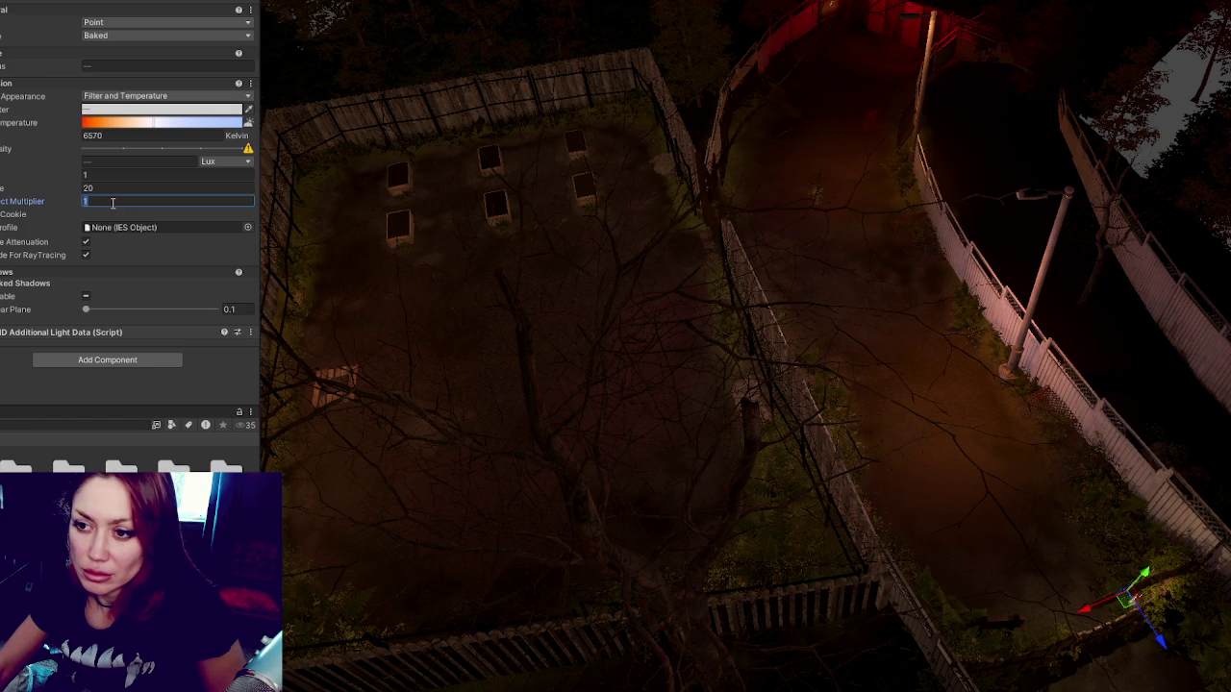
{"action": "key", "text": "ctrl+z"}
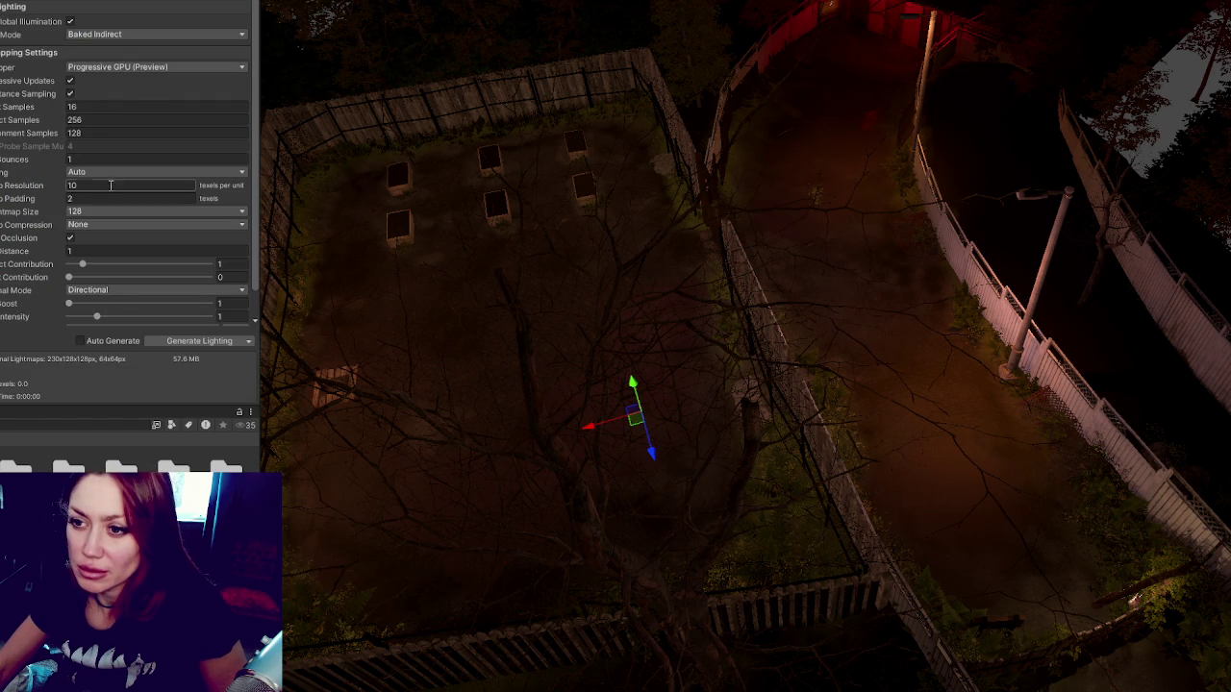
Set Max Bounces to 2 and lightmap Filtering to None, then generate lighting.
{"action": "left_click", "coordinate": [86, 159]}
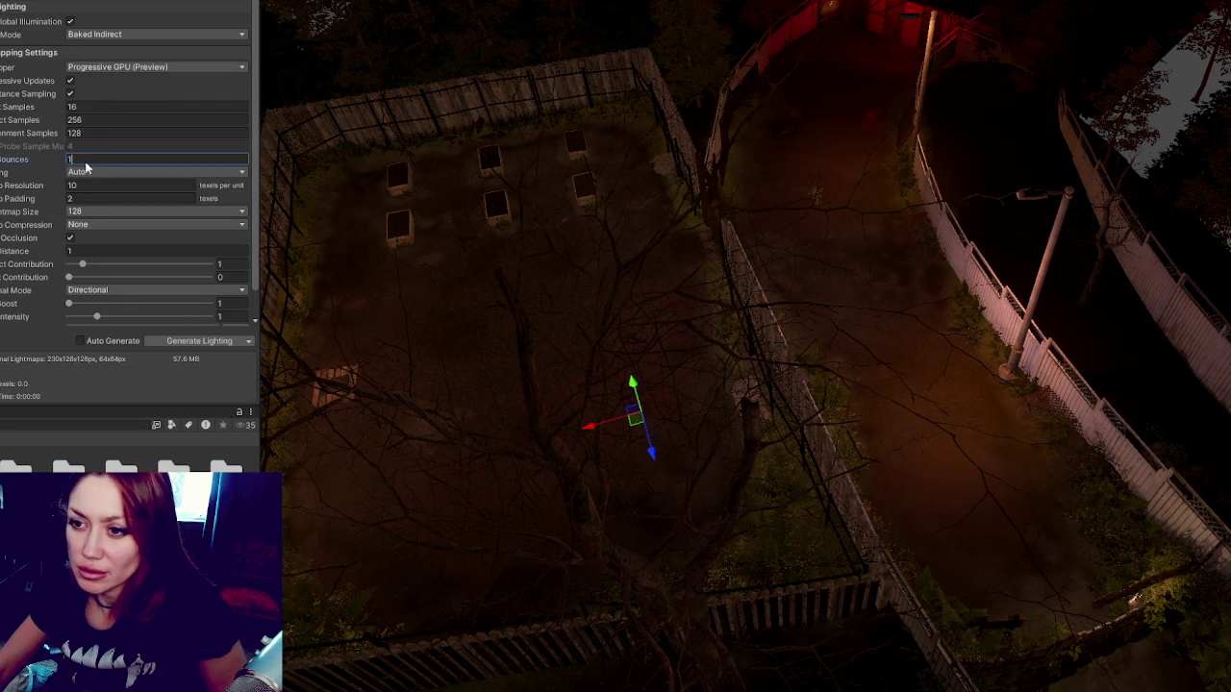
{"action": "type", "text": "2"}
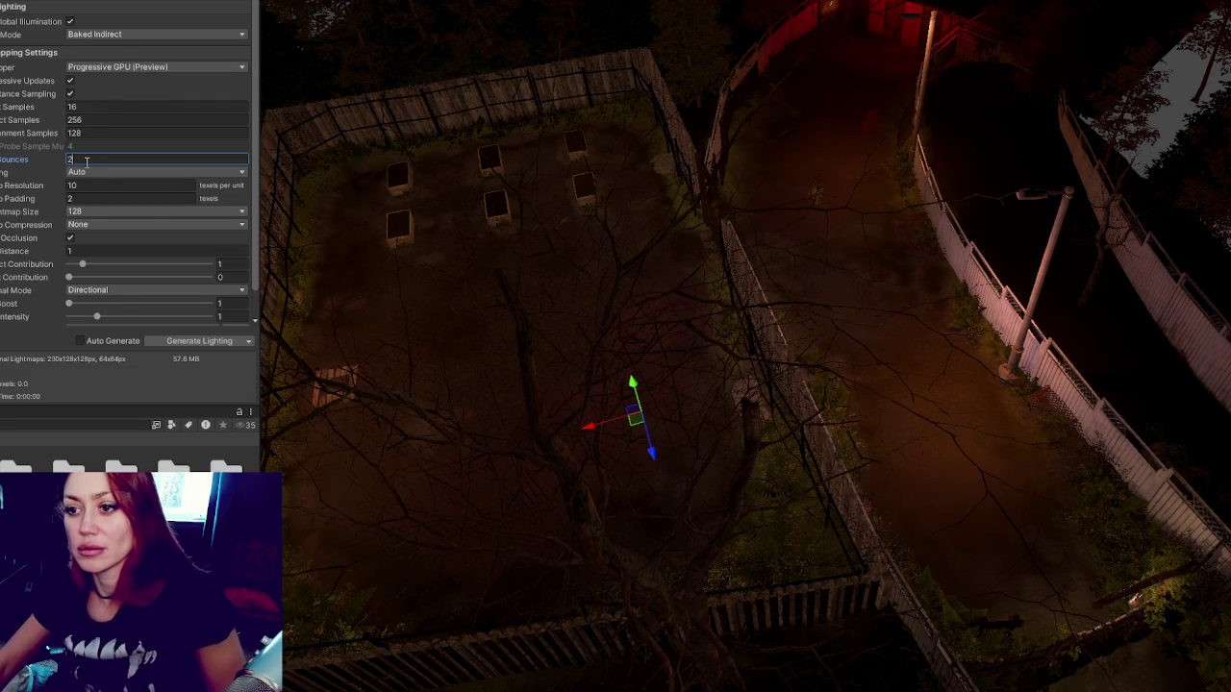
{"action": "left_click", "coordinate": [85, 171]}
{"action": "left_click", "coordinate": [96, 184]}
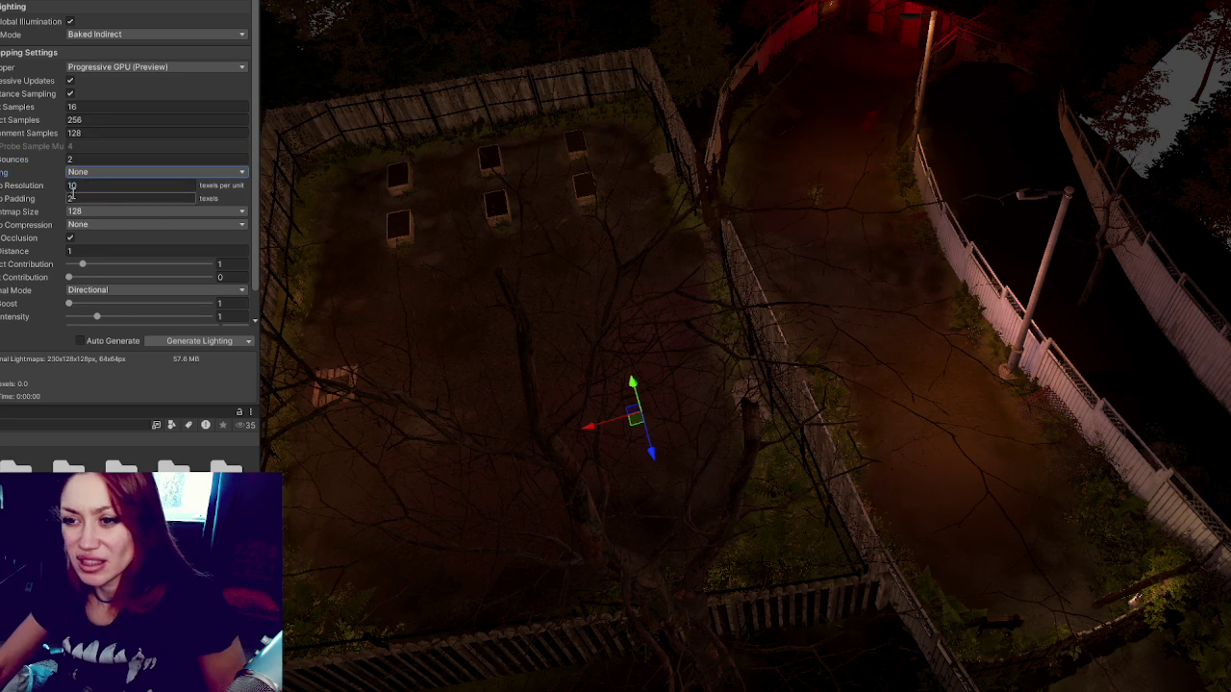
{"action": "left_click", "coordinate": [211, 341]}
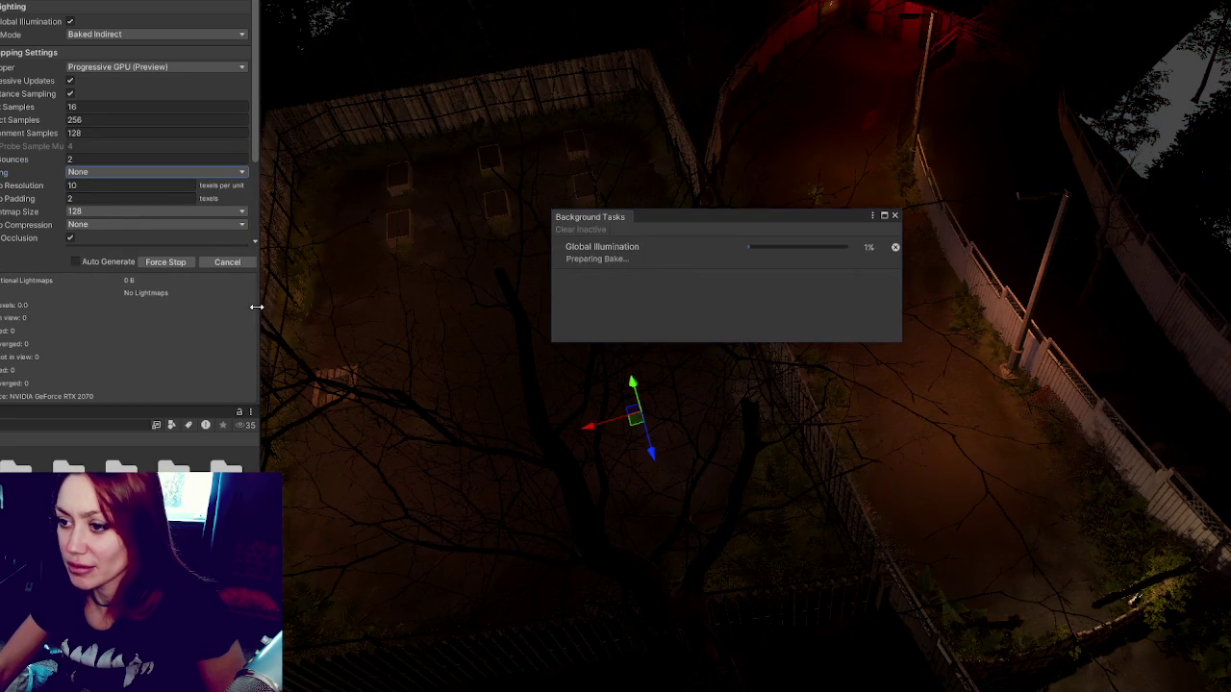
Narrow the Lighting panel while the bake runs, then widen it again to review all settings.
{"action": "left_click_drag", "start_coordinate": [257, 306], "coordinate": [44, 316]}
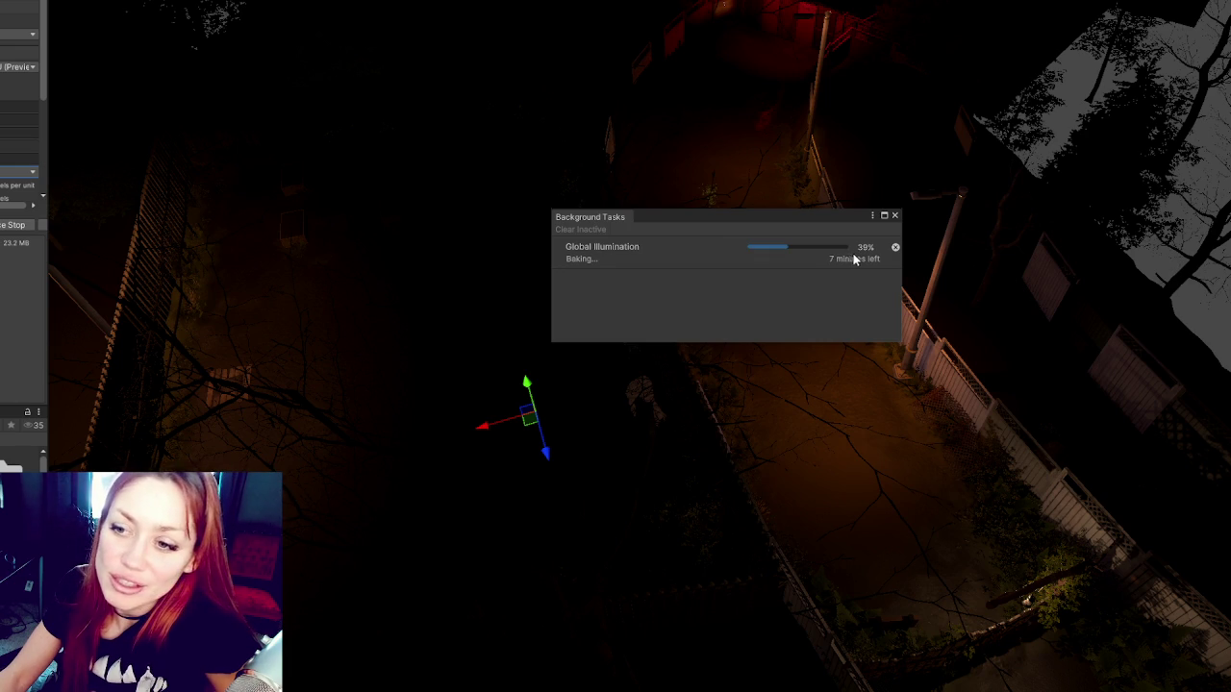
{"action": "scroll", "coordinate": [14, 87], "scroll_direction": "down", "scroll_amount": 1}
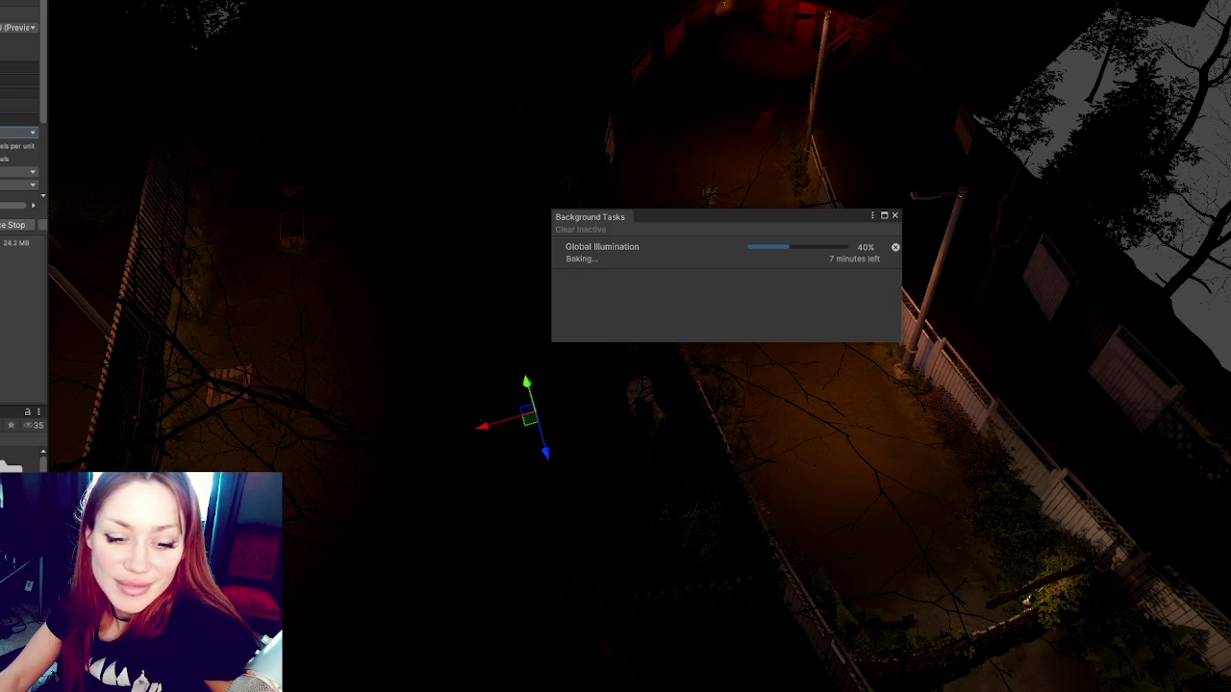
{"action": "scroll", "coordinate": [21, 106], "scroll_direction": "down", "scroll_amount": 3}
{"action": "scroll", "coordinate": [22, 106], "scroll_direction": "up", "scroll_amount": 4}
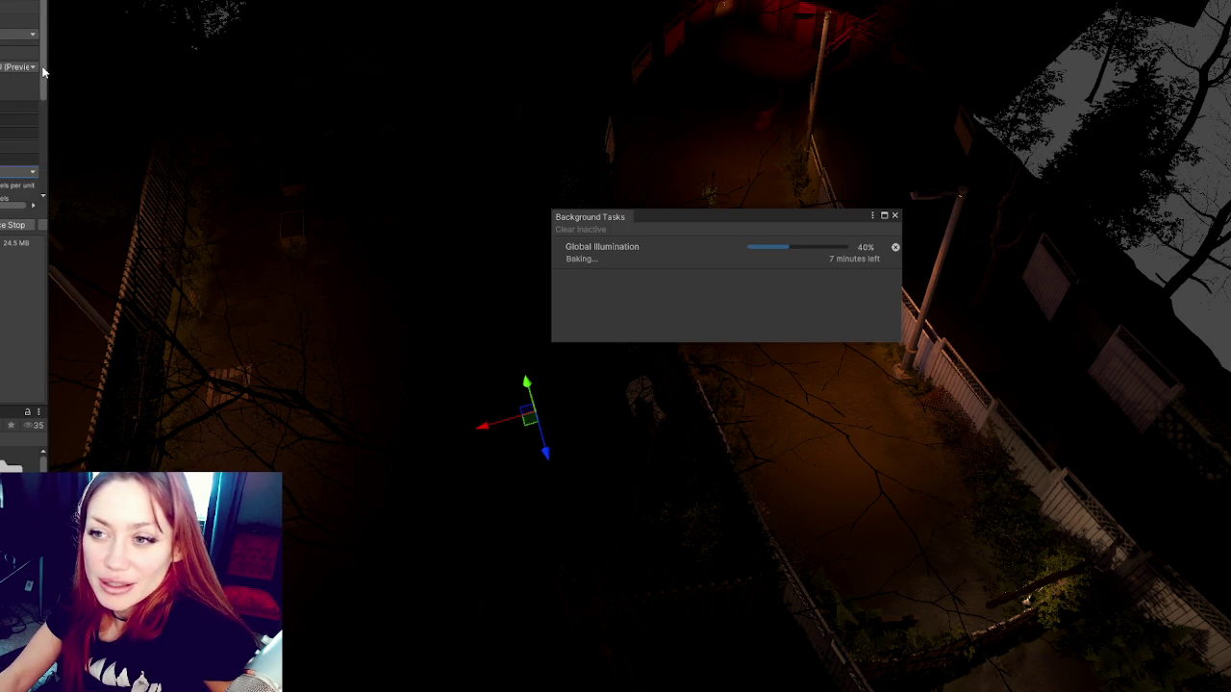
{"action": "left_click_drag", "start_coordinate": [68, 68], "coordinate": [269, 68]}
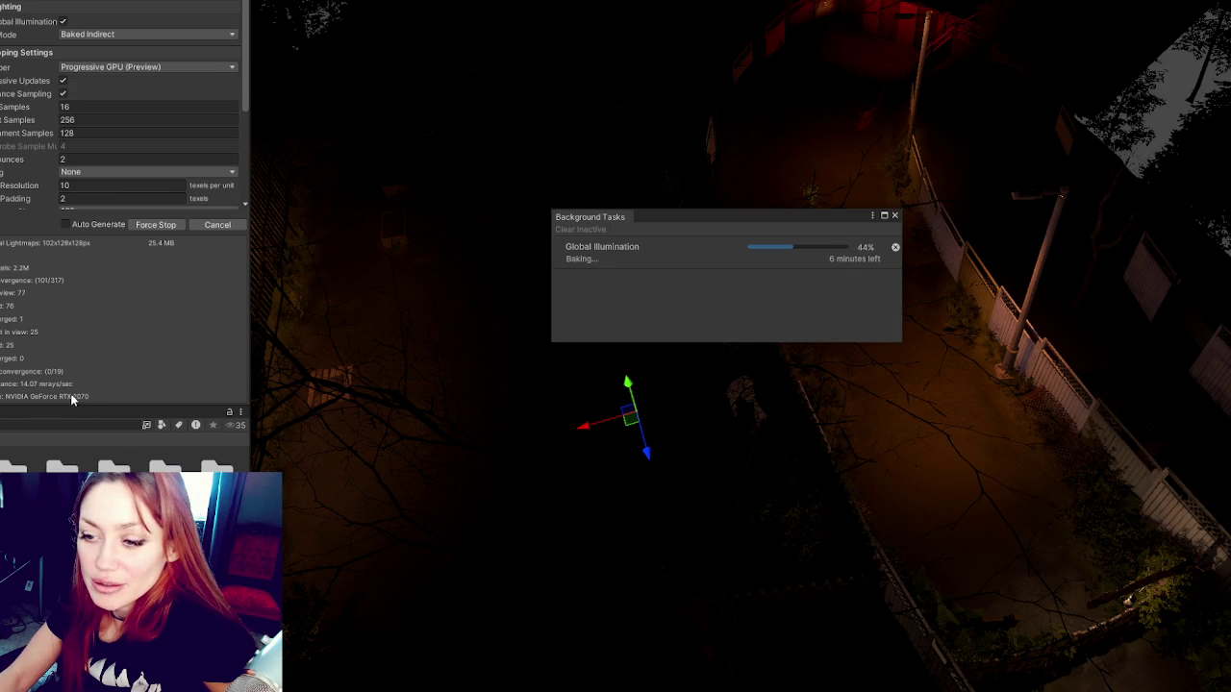
{"action": "scroll", "coordinate": [74, 333], "scroll_direction": "down", "scroll_amount": 1}
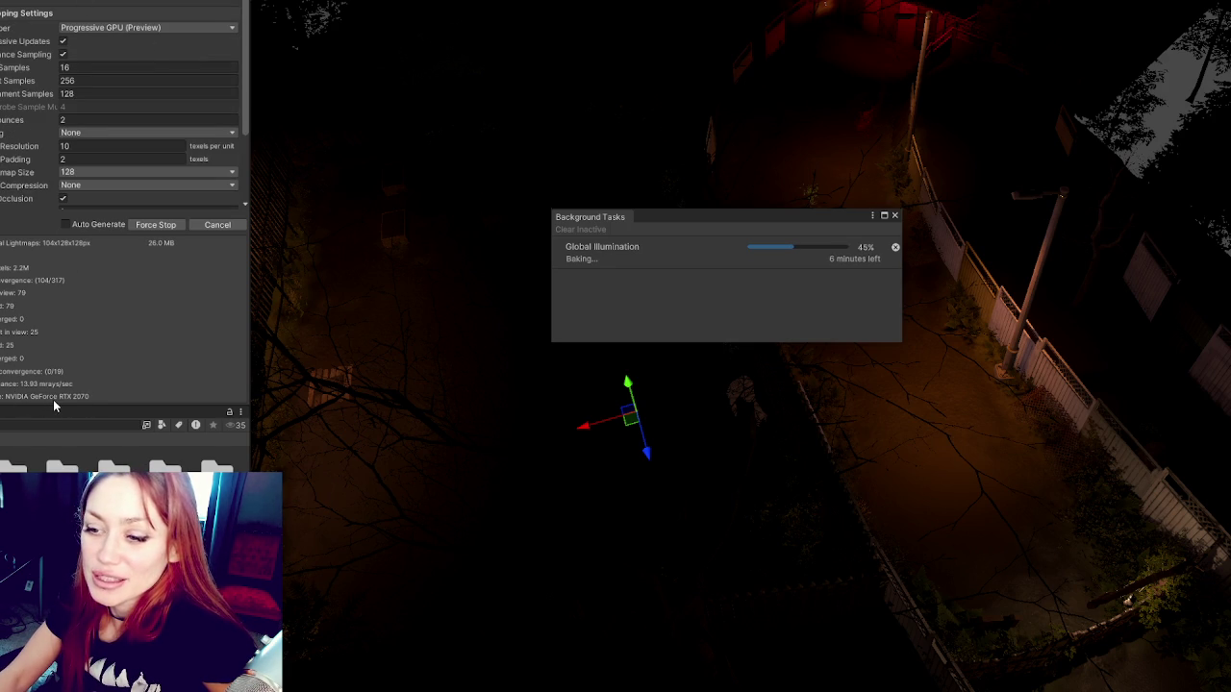
{"action": "scroll", "coordinate": [95, 46], "scroll_direction": "down", "scroll_amount": 3}
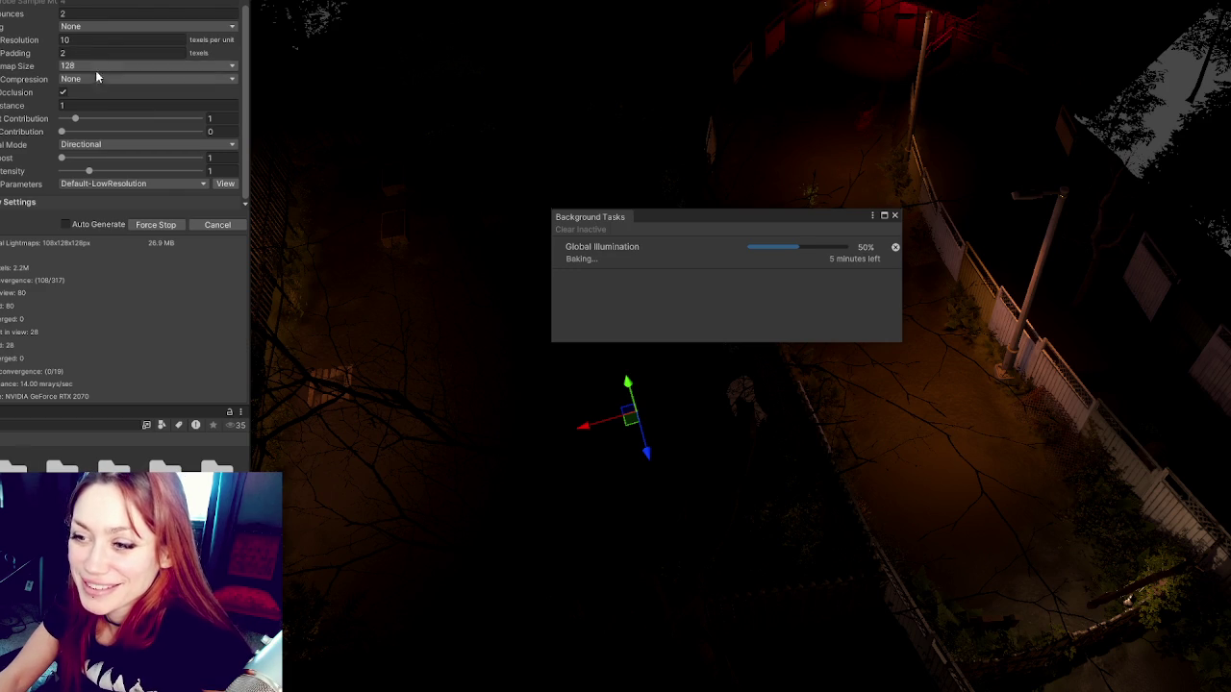
{"action": "scroll", "coordinate": [36, 104], "scroll_direction": "up", "scroll_amount": 4}
Keep the lightmapper on Progressive GPU and scroll through the remaining bake settings.
{"action": "left_click", "coordinate": [101, 68]}
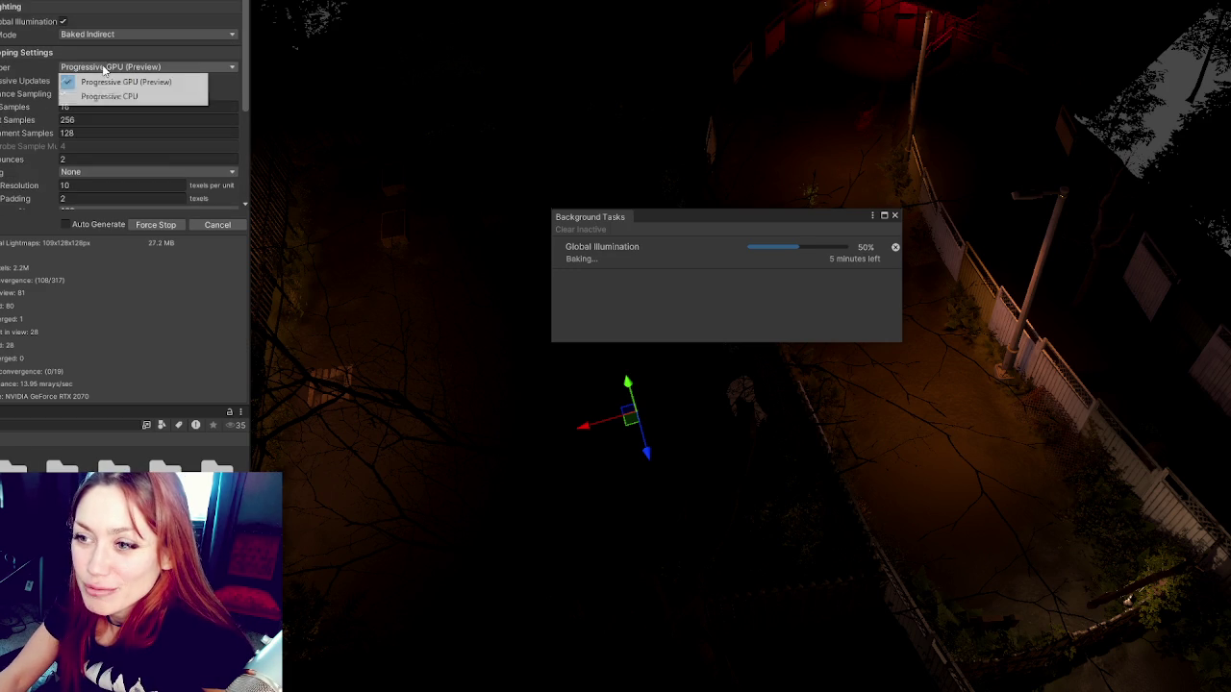
{"action": "left_click", "coordinate": [125, 82]}
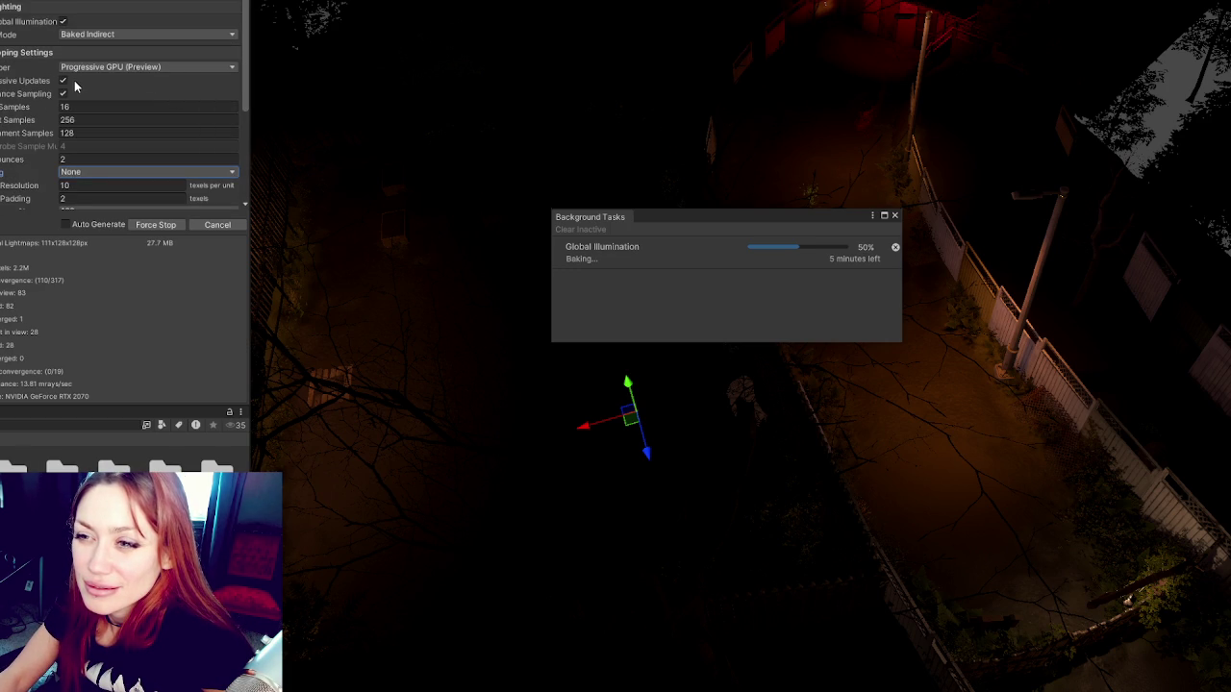
{"action": "scroll", "coordinate": [157, 88], "scroll_direction": "down", "scroll_amount": 2}
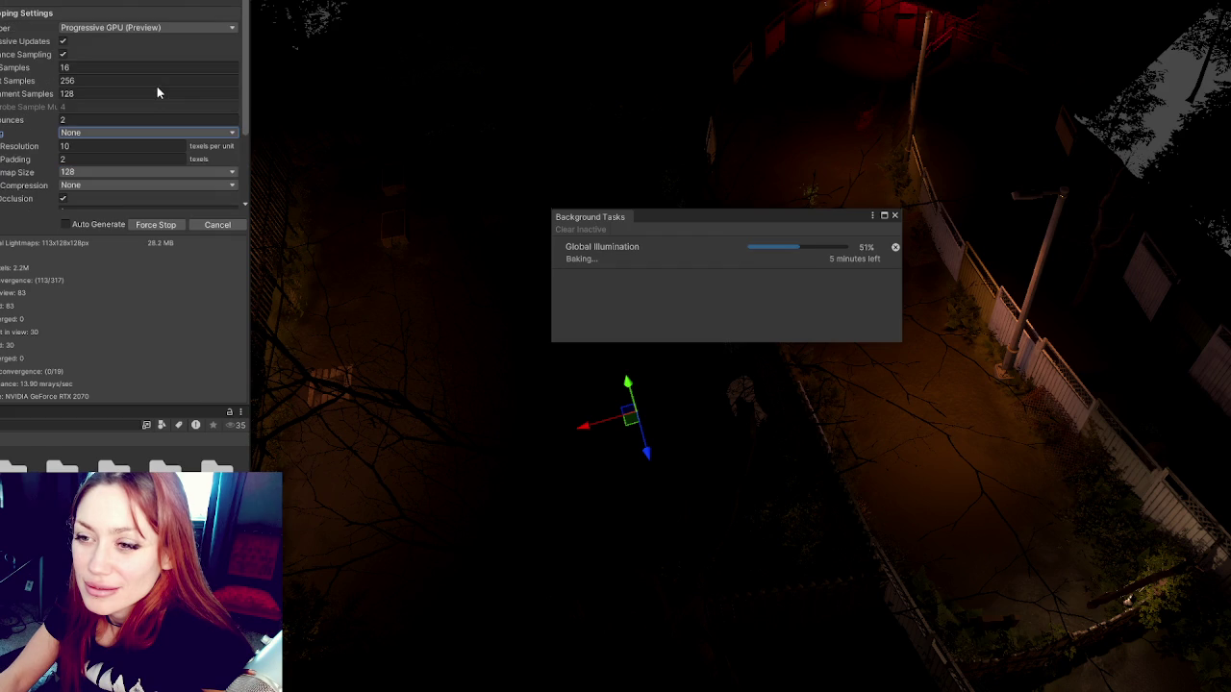
{"action": "scroll", "coordinate": [157, 91], "scroll_direction": "down", "scroll_amount": 2}
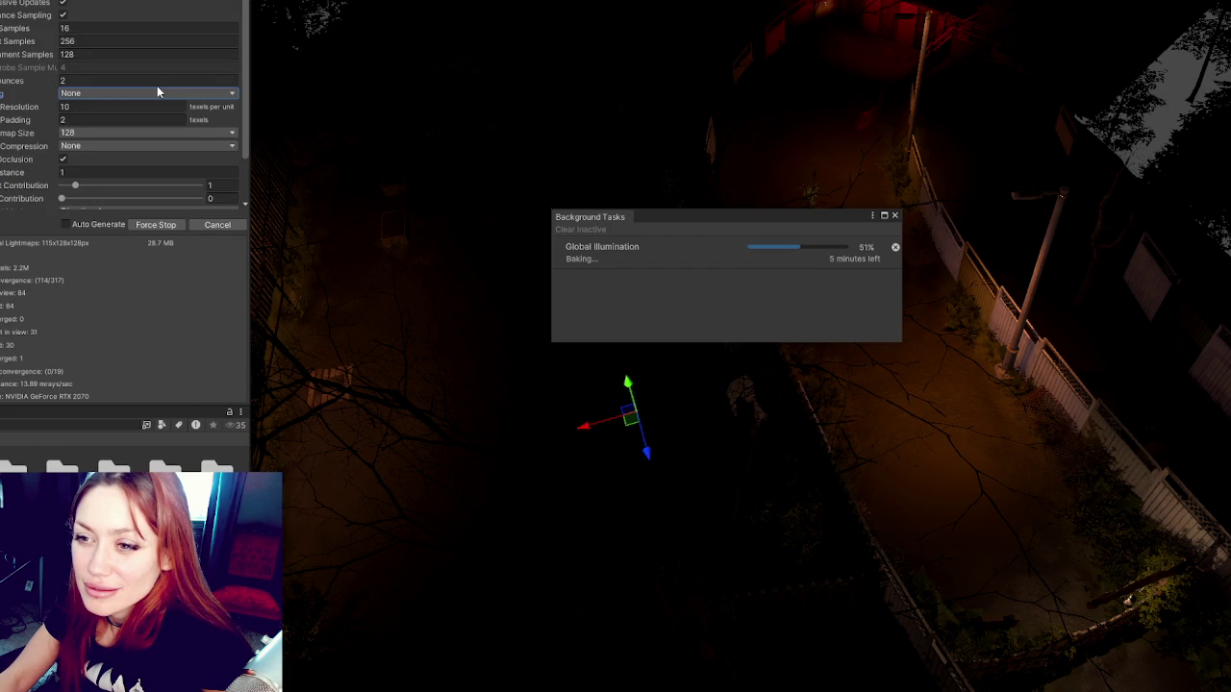
{"action": "scroll", "coordinate": [159, 93], "scroll_direction": "down", "scroll_amount": 2}
{"action": "scroll", "coordinate": [159, 93], "scroll_direction": "down", "scroll_amount": 2}
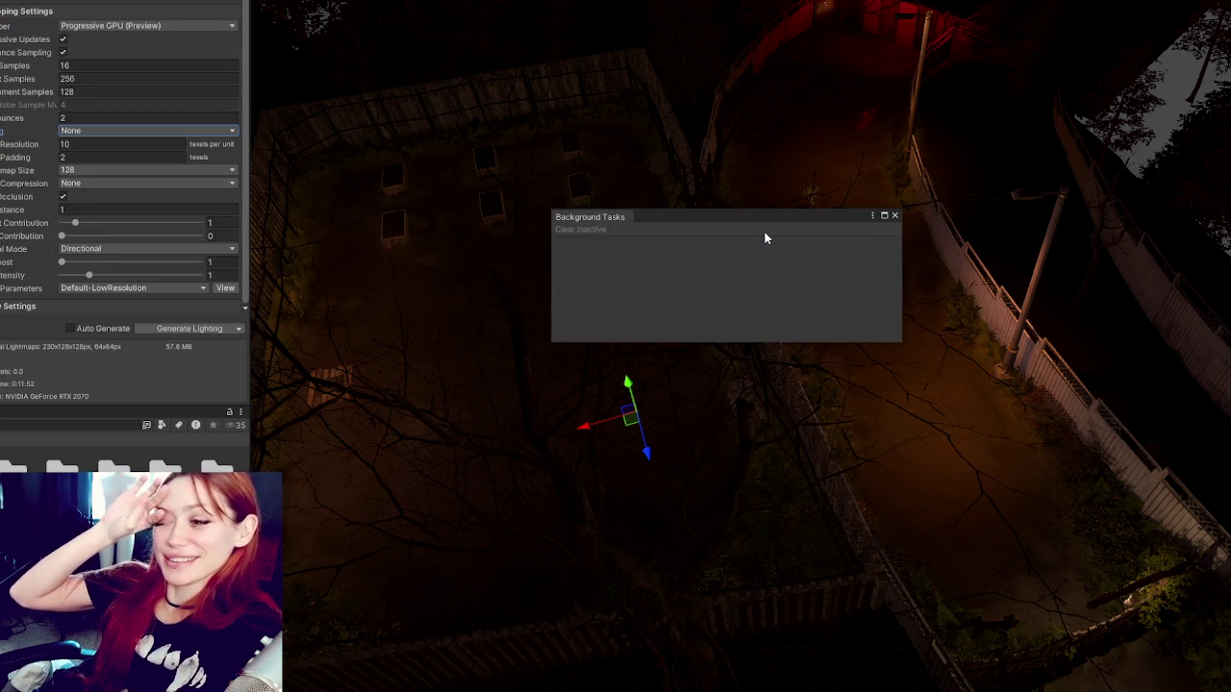
Dismiss the background tasks window and change Max Lightmap Size from 128 to 1024.
{"action": "left_click", "coordinate": [895, 216]}
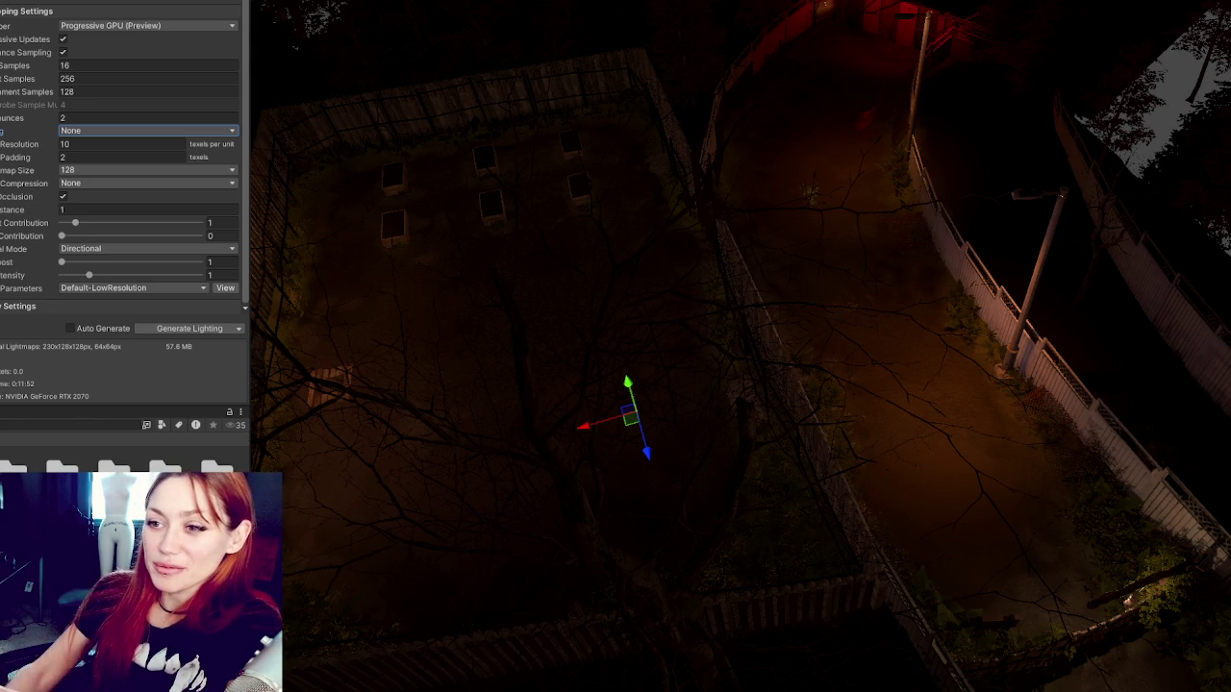
{"action": "scroll", "coordinate": [125, 158], "scroll_direction": "up", "scroll_amount": 2}
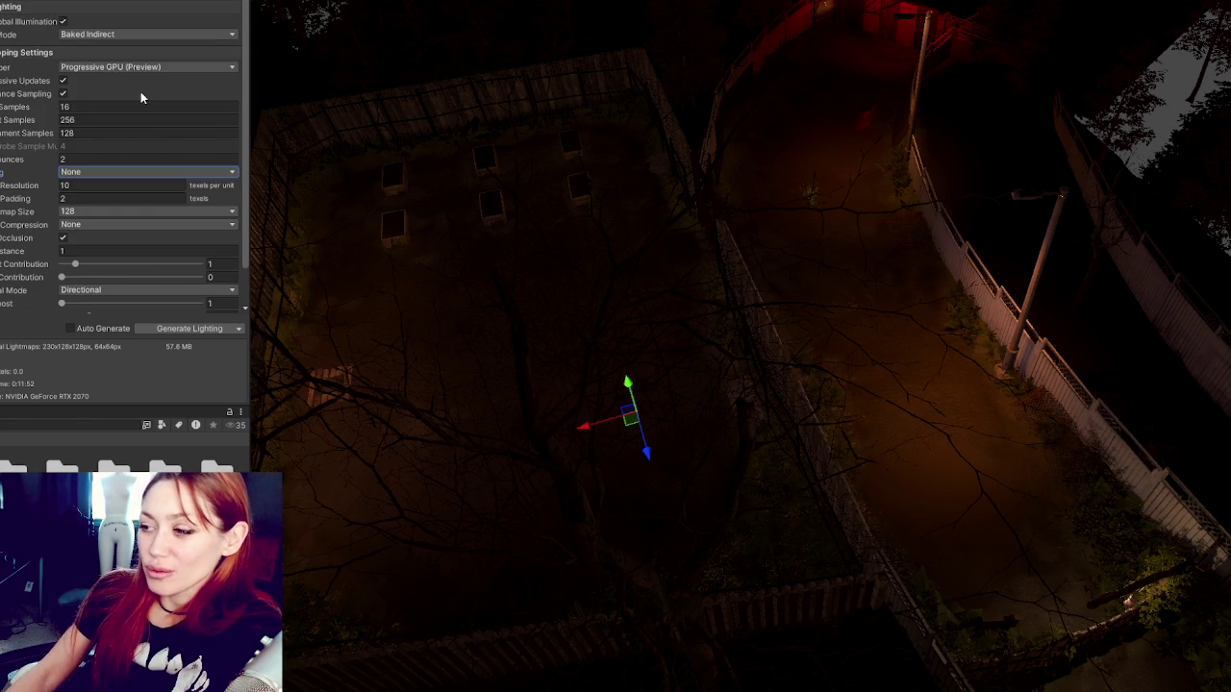
{"action": "scroll", "coordinate": [50, 84], "scroll_direction": "down", "scroll_amount": 2}
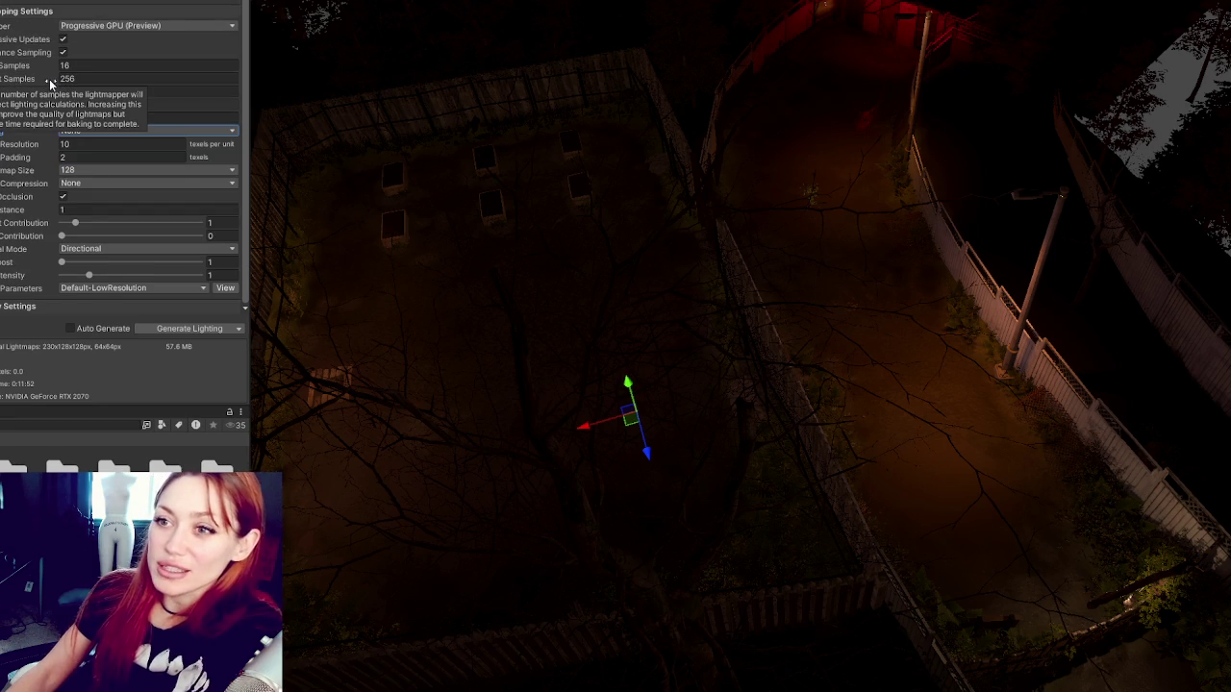
{"action": "scroll", "coordinate": [50, 85], "scroll_direction": "up", "scroll_amount": 2}
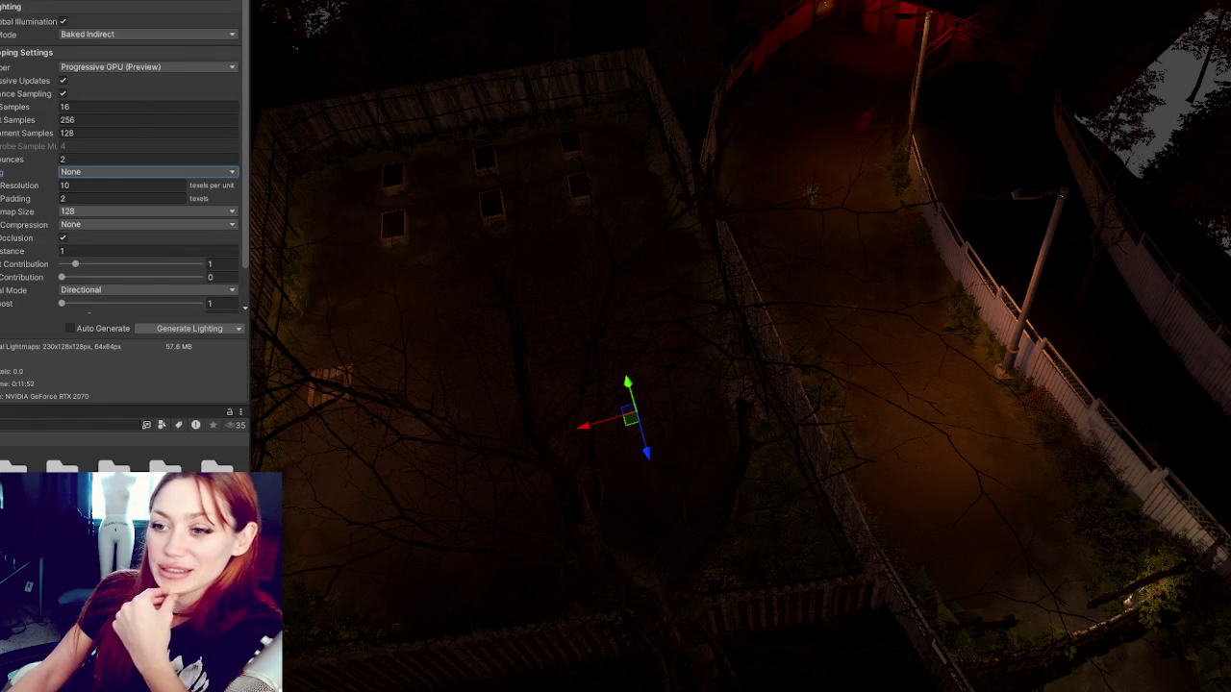
{"action": "scroll", "coordinate": [5, 133], "scroll_direction": "down", "scroll_amount": 2}
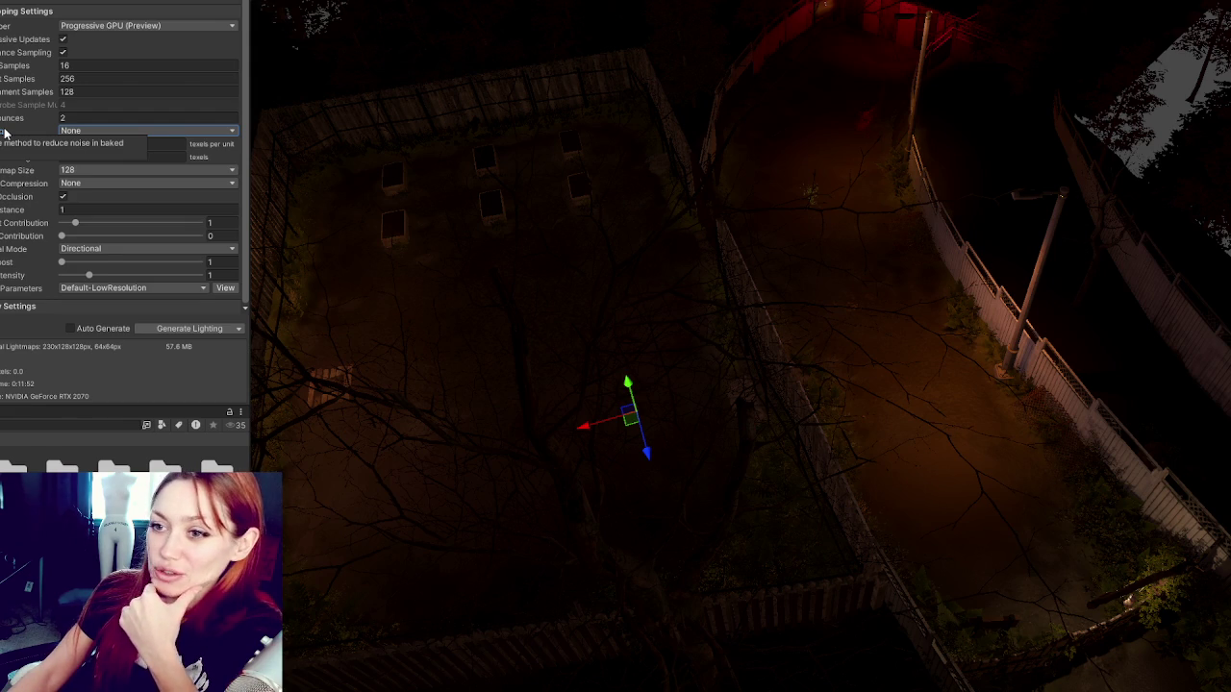
{"action": "left_click", "coordinate": [121, 171]}
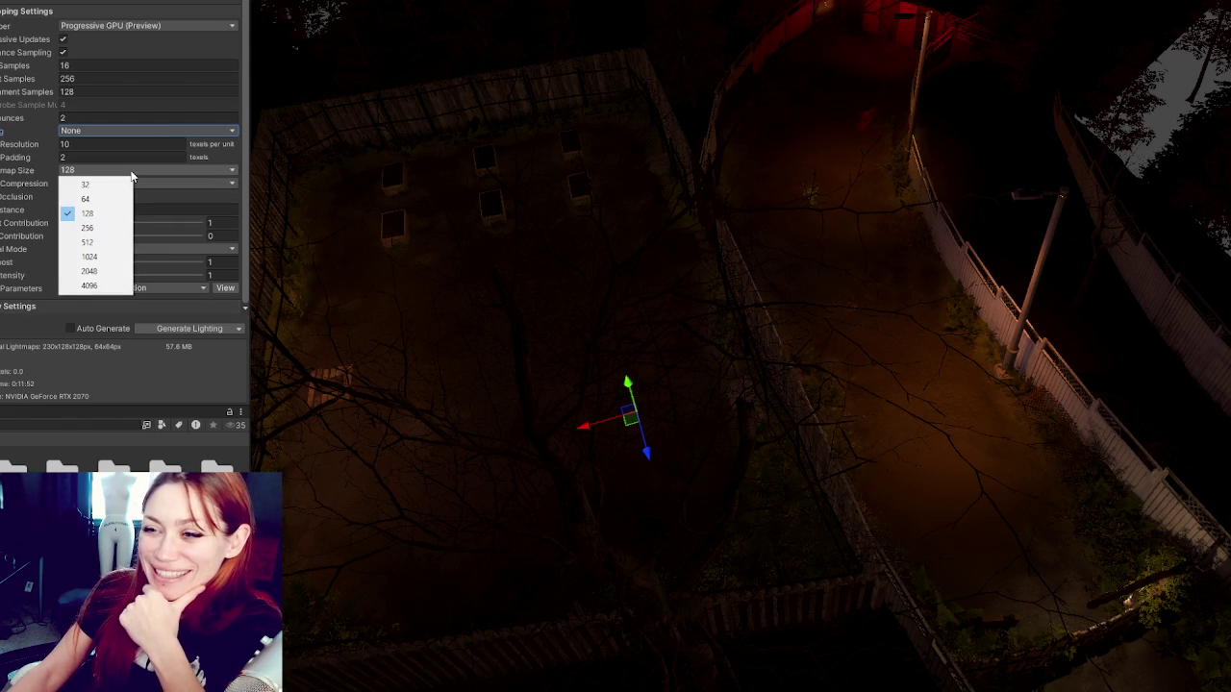
{"action": "left_click", "coordinate": [108, 258]}
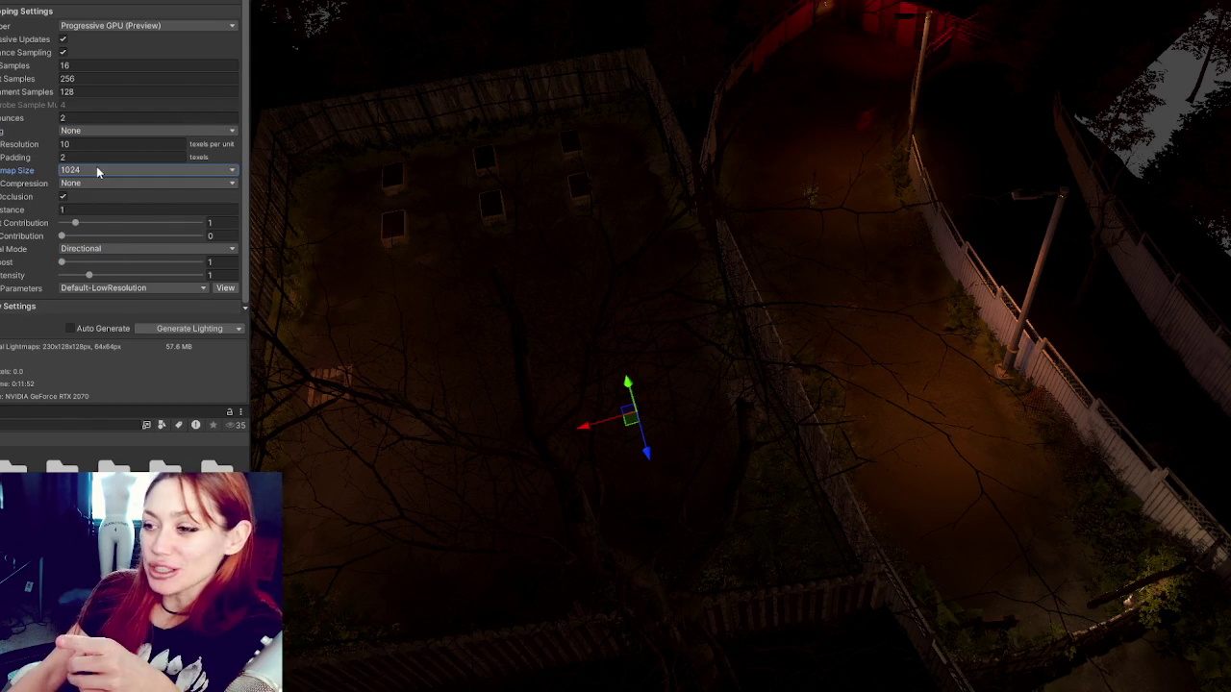
{"action": "scroll", "coordinate": [1004, 283], "scroll_direction": "up", "scroll_amount": 3}
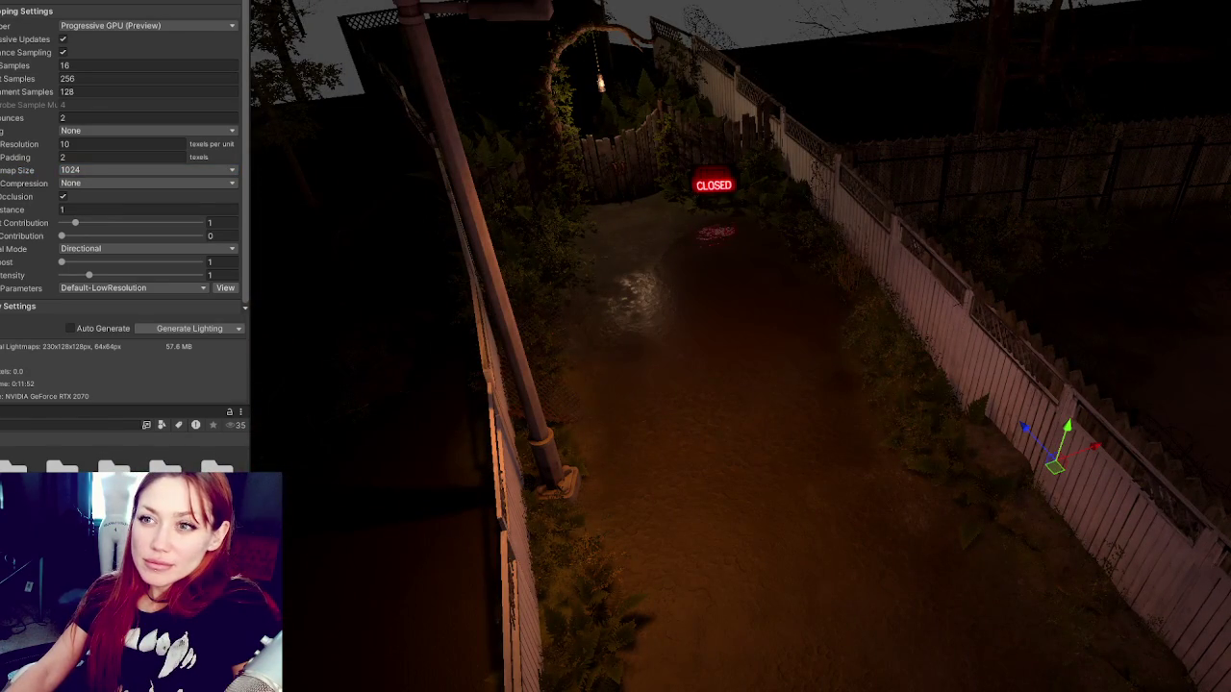
{"action": "scroll", "coordinate": [717, 109], "scroll_direction": "up", "scroll_amount": 5}
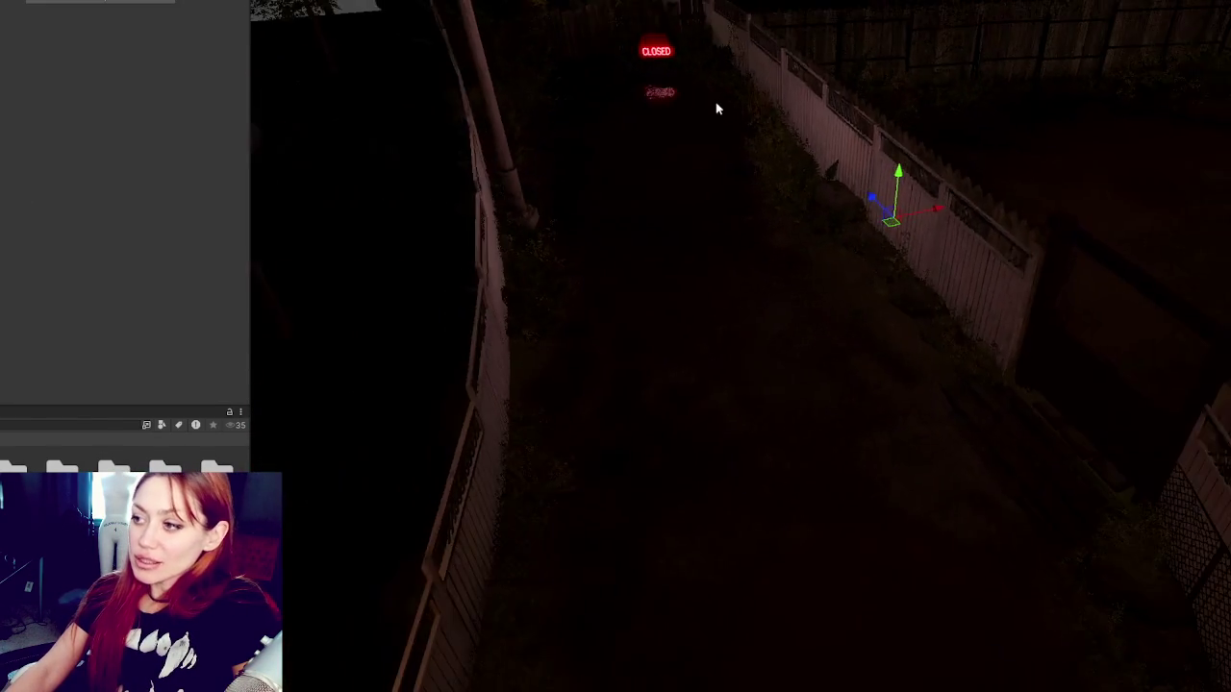
{"action": "mouse_move", "coordinate": [716, 108]}
{"action": "left_mouse_down"}
{"action": "mouse_move", "coordinate": [972, 102]}
{"action": "mouse_move", "coordinate": [540, 66]}
{"action": "mouse_move", "coordinate": [819, 83]}
{"action": "mouse_move", "coordinate": [640, 179]}
{"action": "mouse_move", "coordinate": [1211, 115]}
{"action": "mouse_move", "coordinate": [571, 164]}
{"action": "mouse_move", "coordinate": [1102, 171]}
{"action": "mouse_move", "coordinate": [975, 165]}
{"action": "mouse_move", "coordinate": [778, 118]}
{"action": "mouse_move", "coordinate": [451, 164]}
{"action": "mouse_move", "coordinate": [272, 170]}
{"action": "mouse_move", "coordinate": [285, 145]}
{"action": "mouse_move", "coordinate": [478, 126]}
{"action": "mouse_move", "coordinate": [686, 175]}
{"action": "left_mouse_up"}
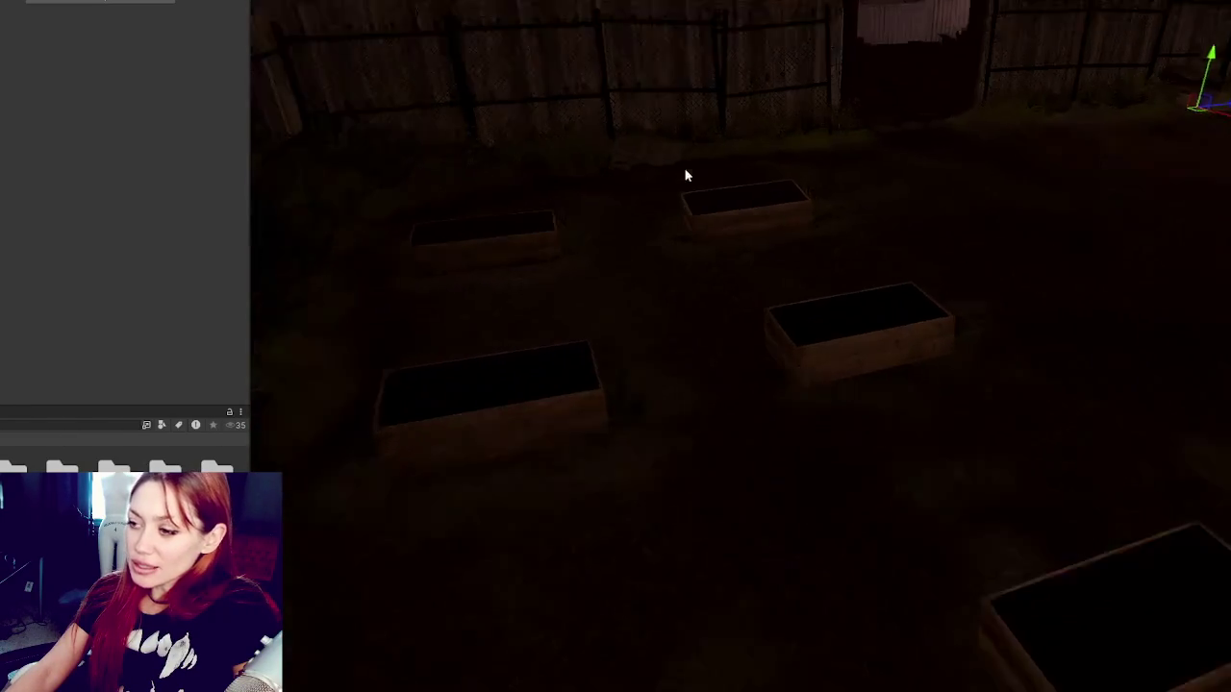
{"action": "scroll", "coordinate": [720, 195], "scroll_direction": "up", "scroll_amount": 5}
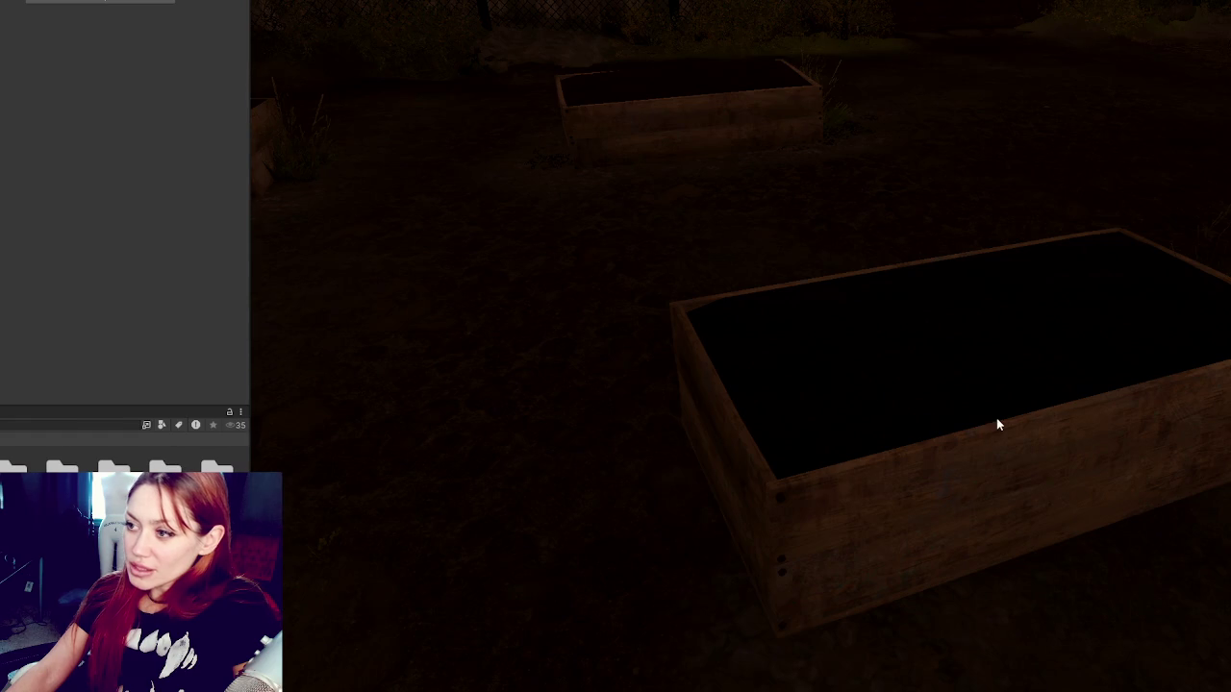
{"action": "scroll", "coordinate": [997, 424], "scroll_direction": "down", "scroll_amount": 5}
{"action": "scroll", "coordinate": [775, 299], "scroll_direction": "down", "scroll_amount": 5}
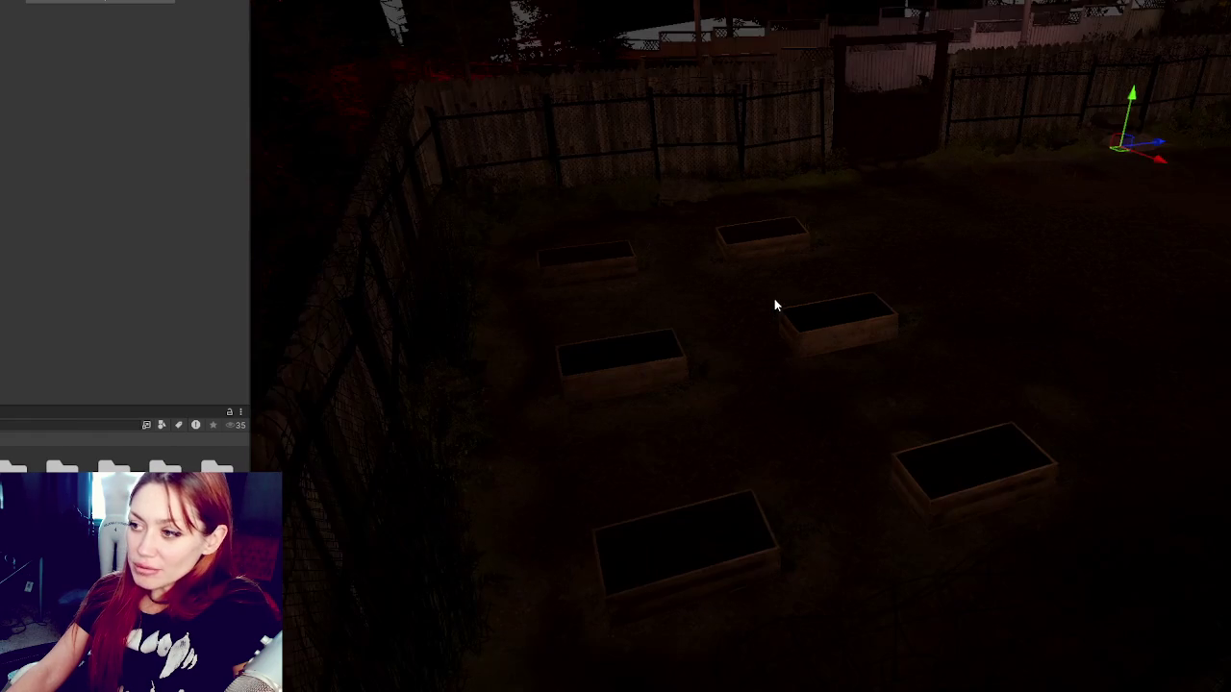
{"action": "mouse_move", "coordinate": [472, 472]}
{"action": "left_mouse_down"}
{"action": "mouse_move", "coordinate": [676, 407]}
{"action": "mouse_move", "coordinate": [660, 407]}
{"action": "mouse_move", "coordinate": [715, 358]}
{"action": "mouse_move", "coordinate": [772, 355]}
{"action": "mouse_move", "coordinate": [731, 327]}
{"action": "mouse_move", "coordinate": [738, 293]}
{"action": "mouse_move", "coordinate": [556, 317]}
{"action": "mouse_move", "coordinate": [641, 281]}
{"action": "mouse_move", "coordinate": [629, 209]}
{"action": "mouse_move", "coordinate": [623, 232]}
{"action": "mouse_move", "coordinate": [448, 407]}
{"action": "mouse_move", "coordinate": [503, 289]}
{"action": "mouse_move", "coordinate": [863, 202]}
{"action": "left_mouse_up"}
{"action": "scroll", "coordinate": [862, 201], "scroll_direction": "down", "scroll_amount": 3}
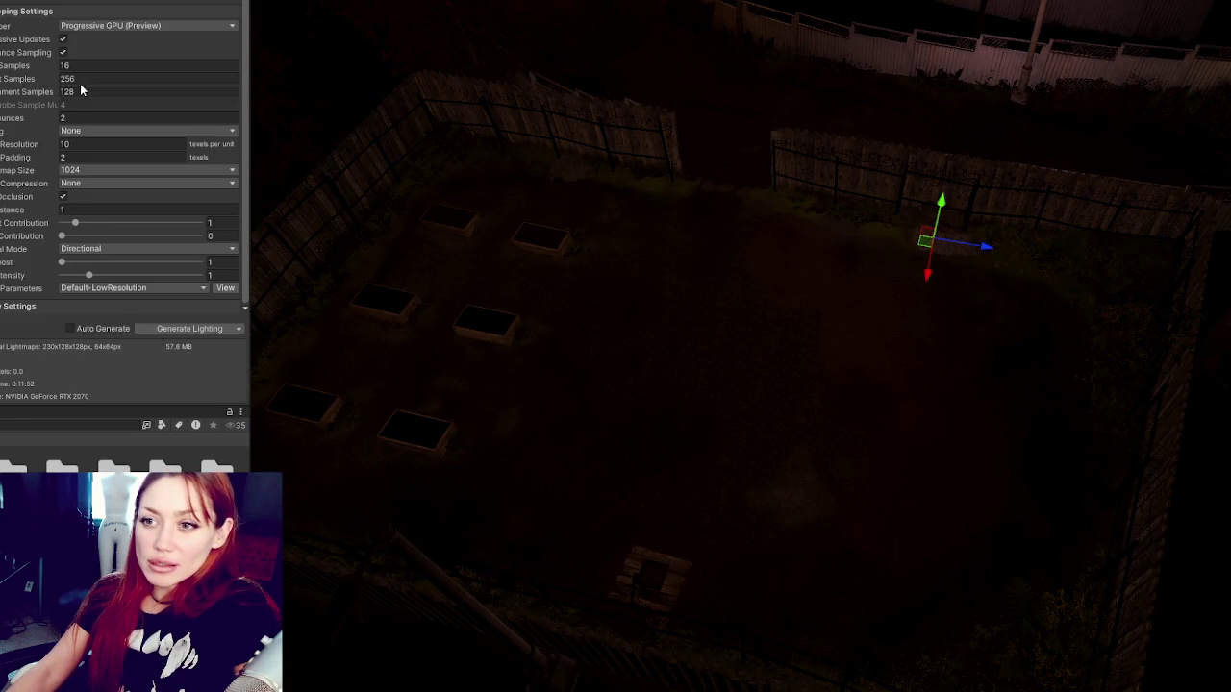
Set Direct, Indirect and Environment Samples to 32, 512 and 256, and Lightmap Resolution to 64.
{"action": "left_click", "coordinate": [119, 68]}
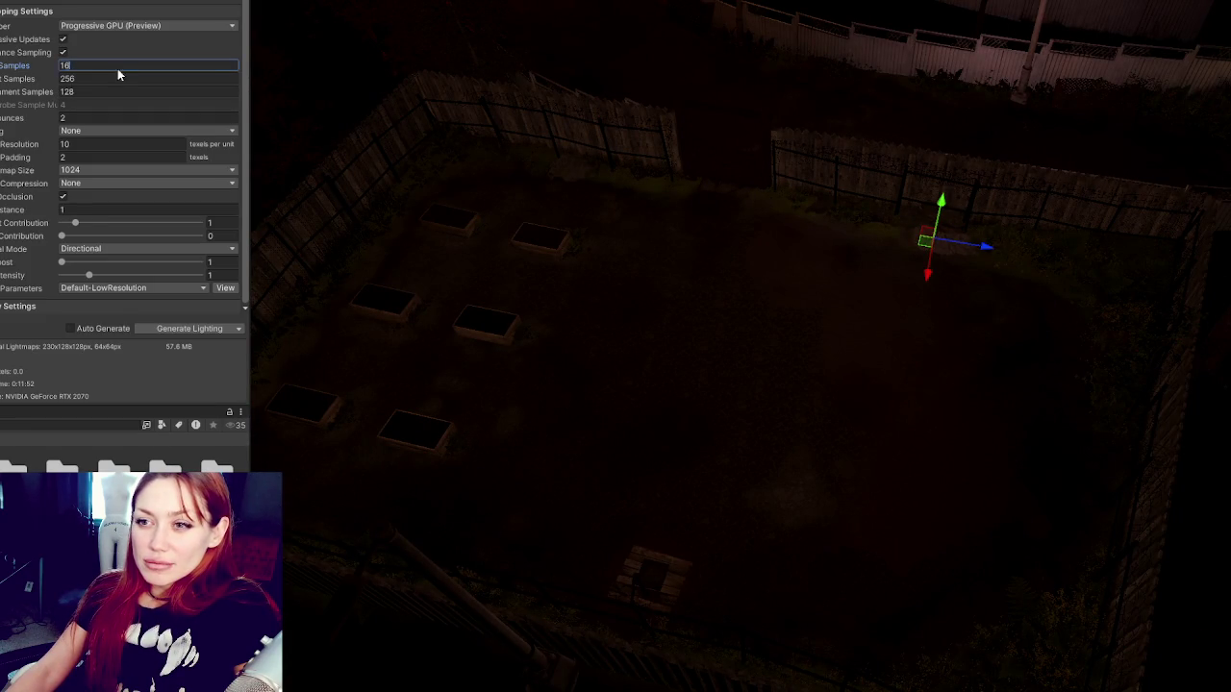
{"action": "type", "text": "32"}
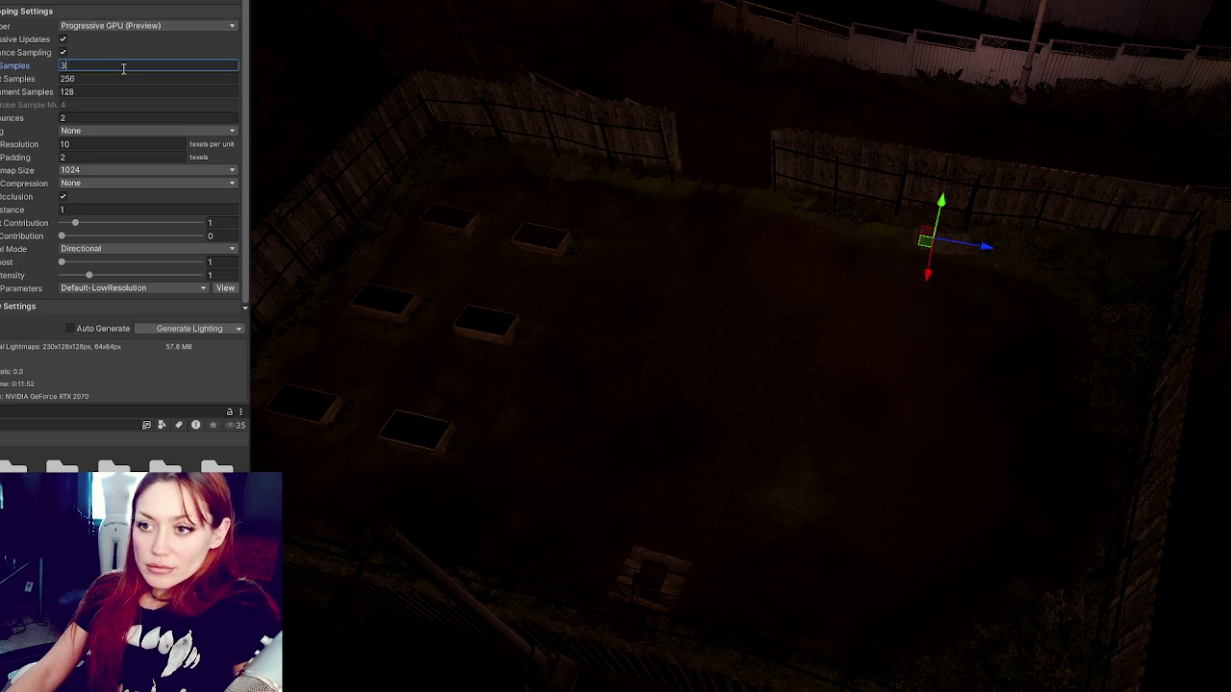
{"action": "left_click", "coordinate": [117, 79]}
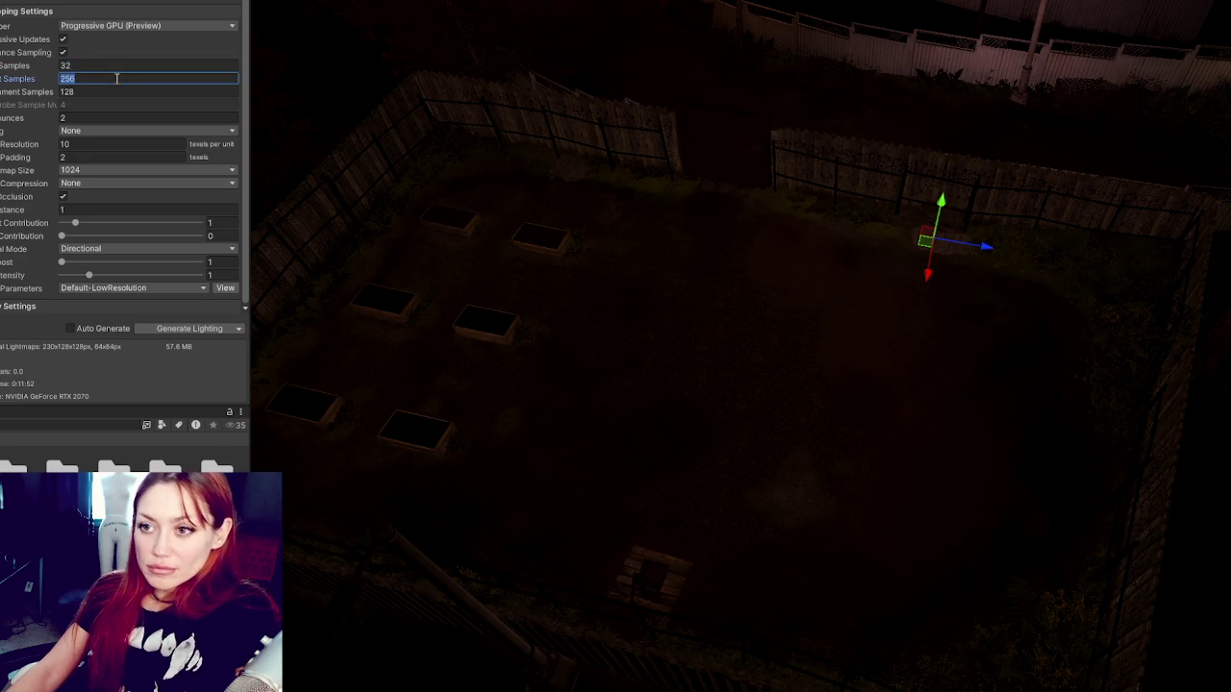
{"action": "type", "text": "512"}
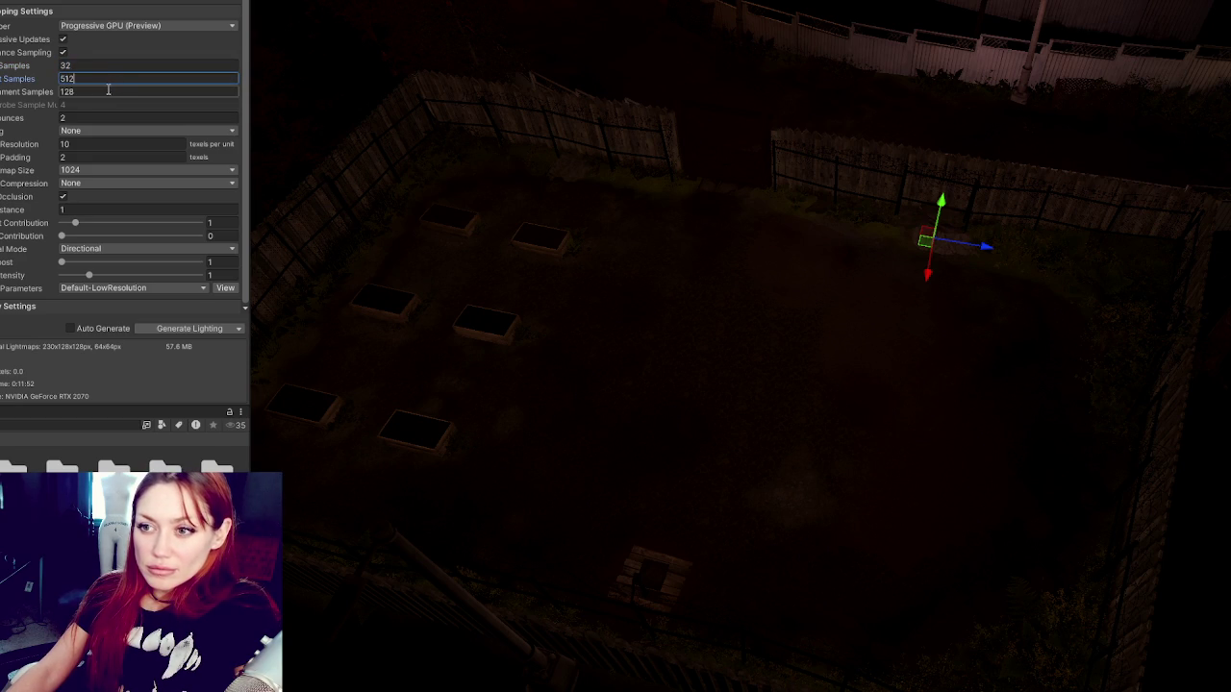
{"action": "left_click", "coordinate": [110, 92]}
{"action": "type", "text": "256"}
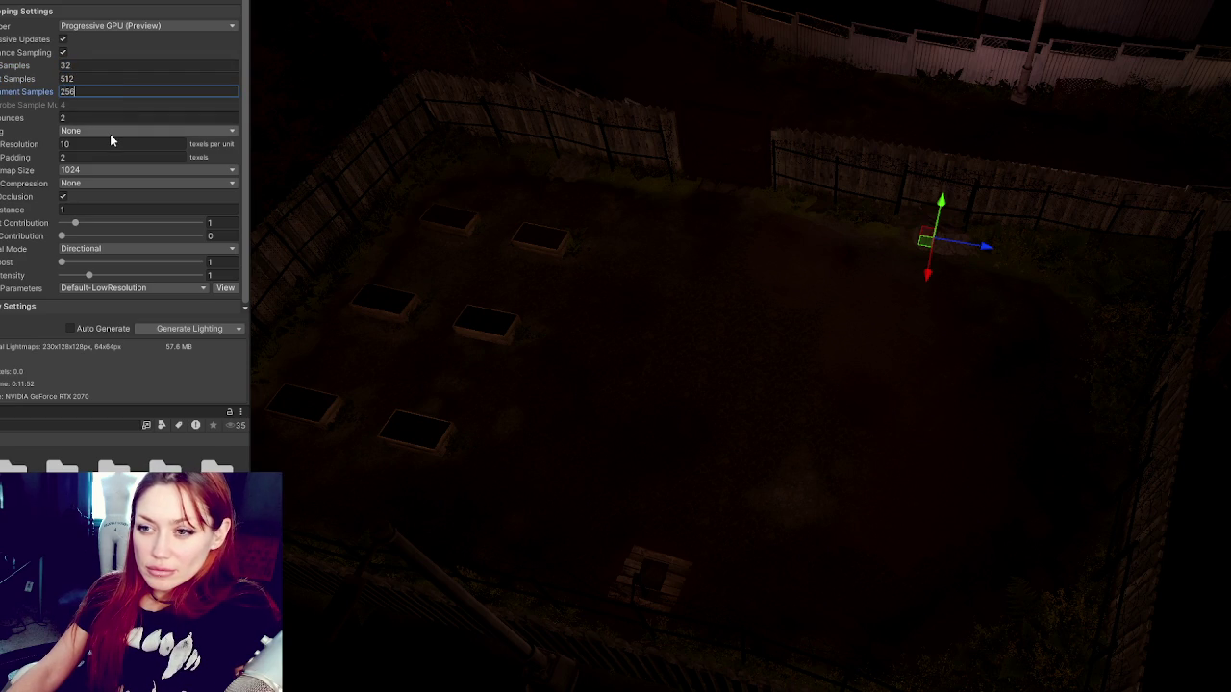
{"action": "left_click", "coordinate": [110, 142]}
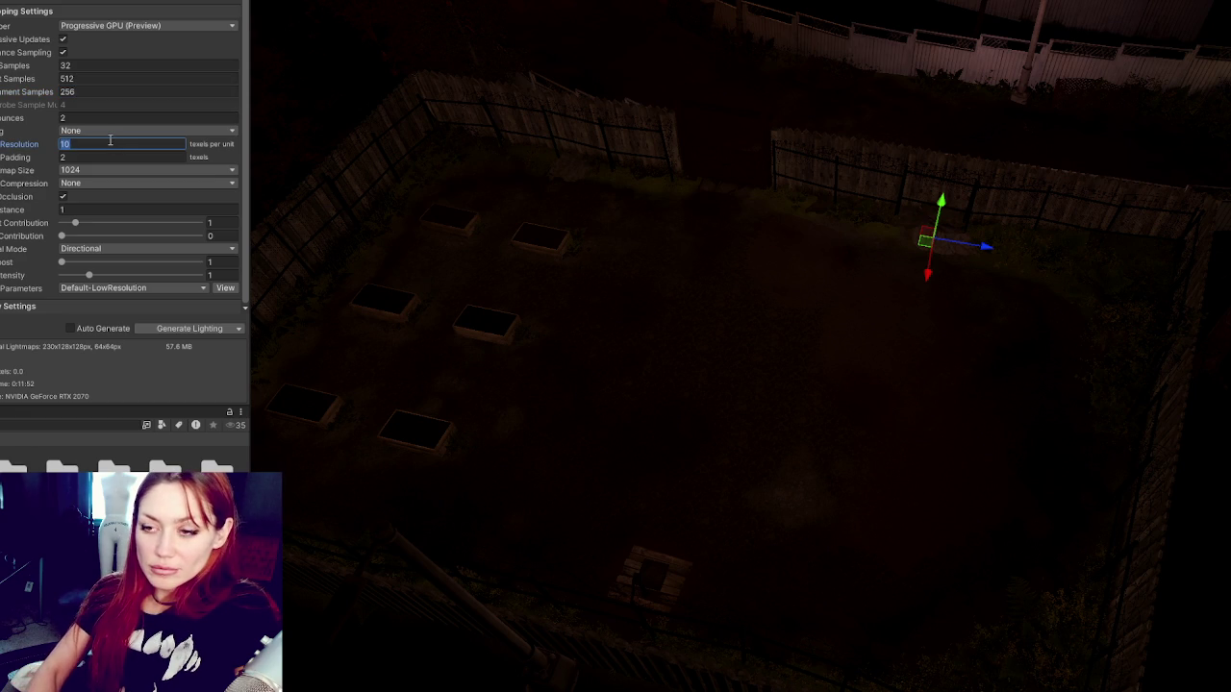
{"action": "type", "text": "60"}
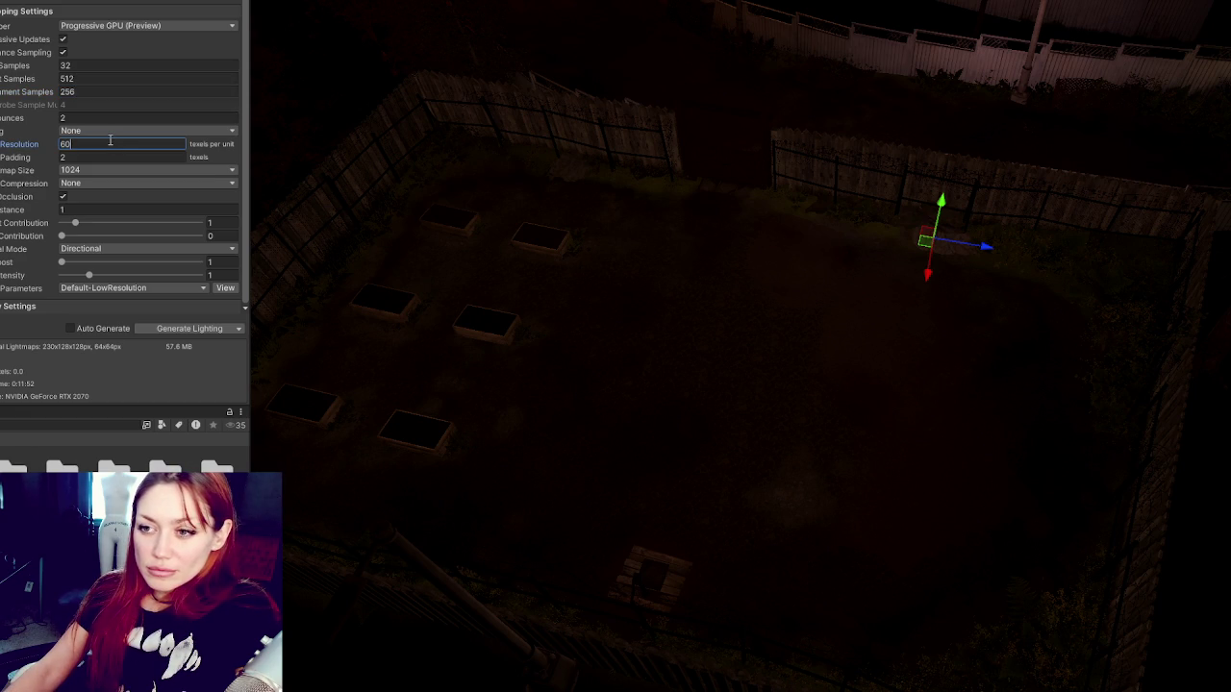
{"action": "key", "text": "BackSpace"}
{"action": "type", "text": "4"}
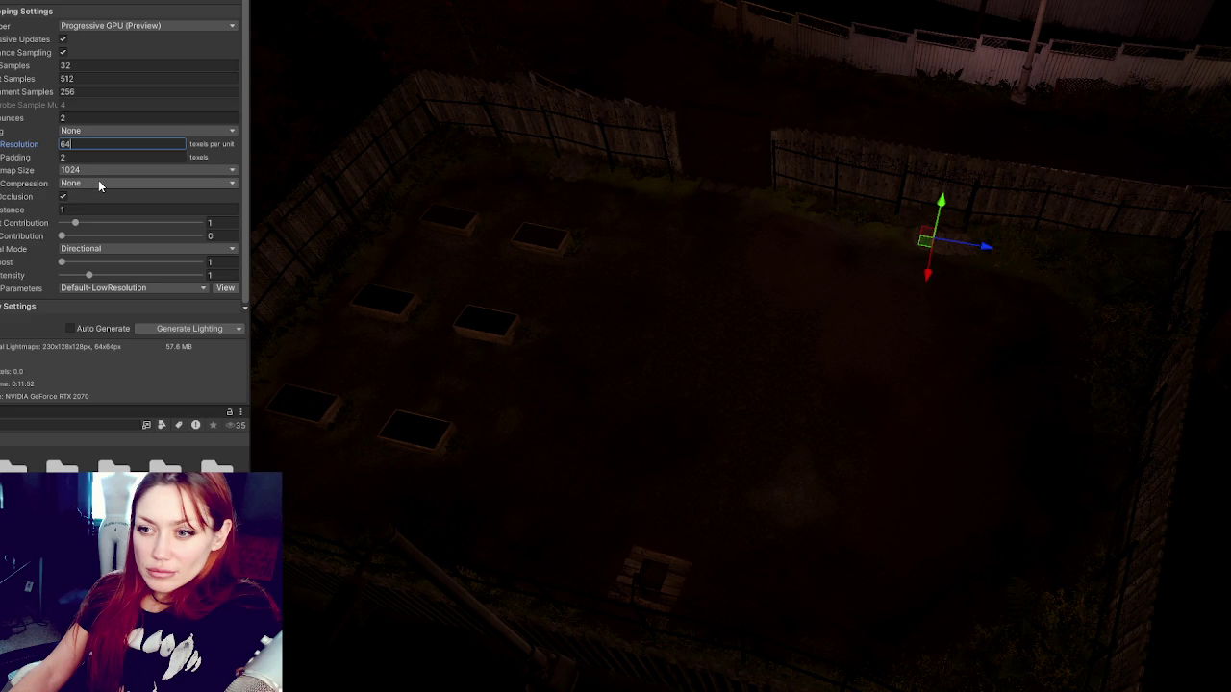
Leave lightmap compression at None, choose Default-Medium lightmap parameters, and start the bake.
{"action": "left_click", "coordinate": [100, 185]}
{"action": "left_click", "coordinate": [102, 185]}
{"action": "left_click", "coordinate": [102, 185]}
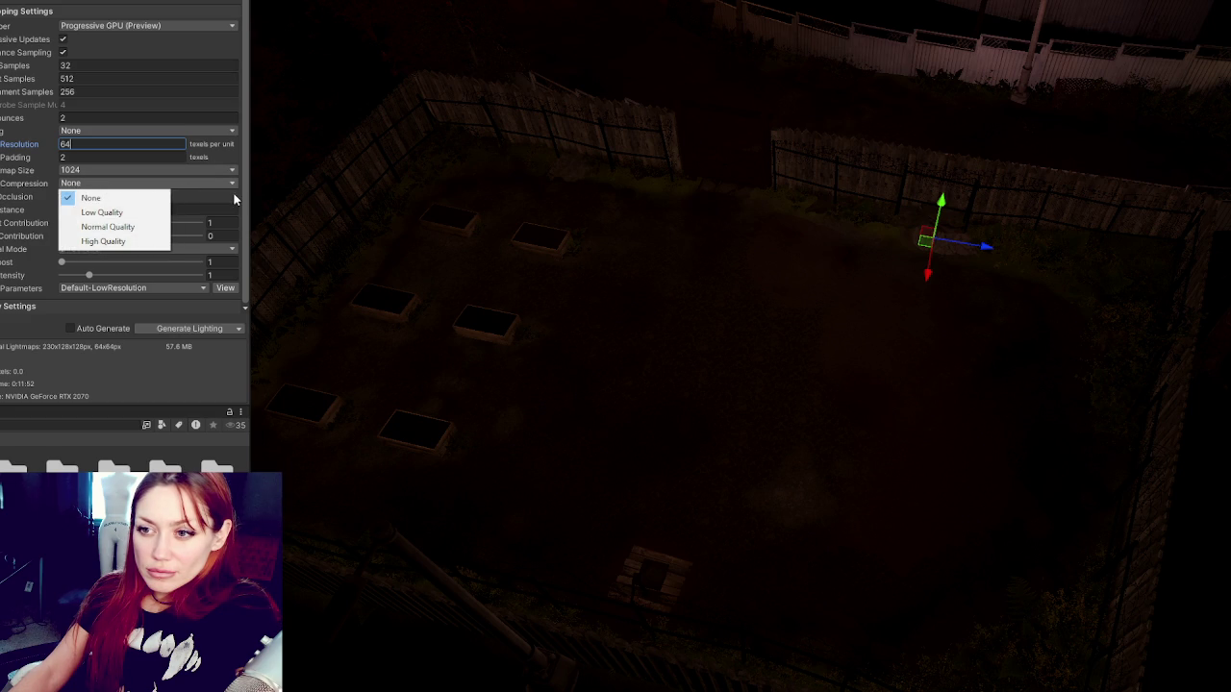
{"action": "left_click", "coordinate": [155, 196]}
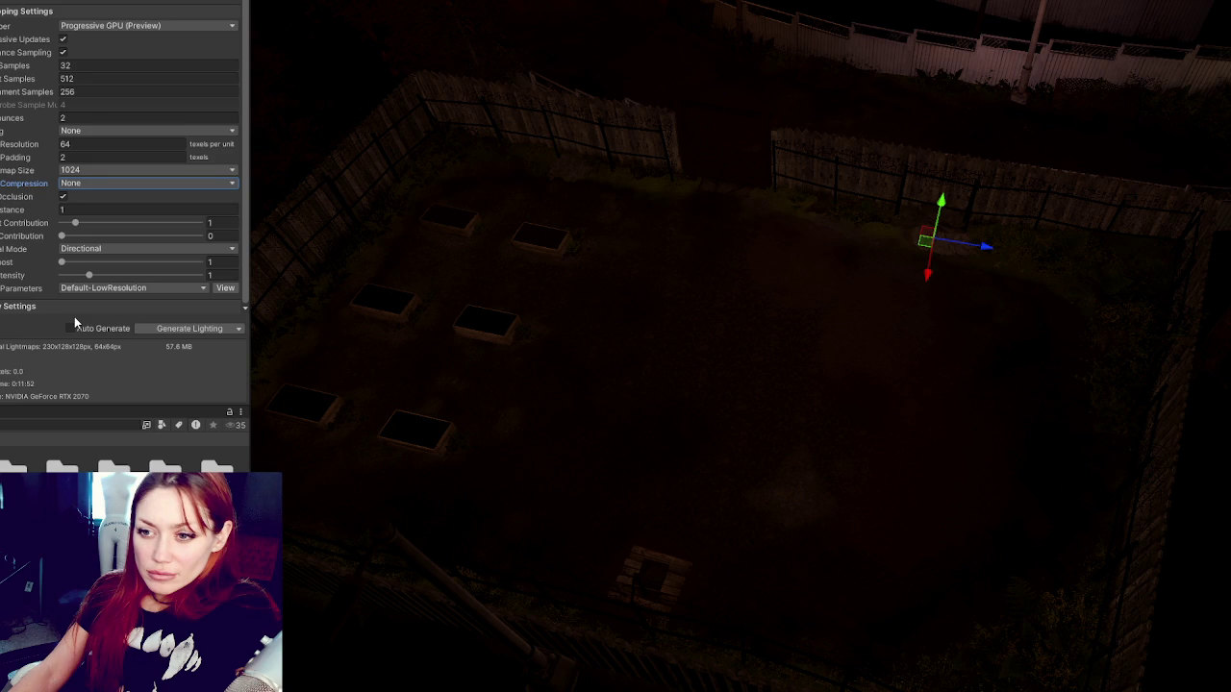
{"action": "left_click", "coordinate": [160, 293]}
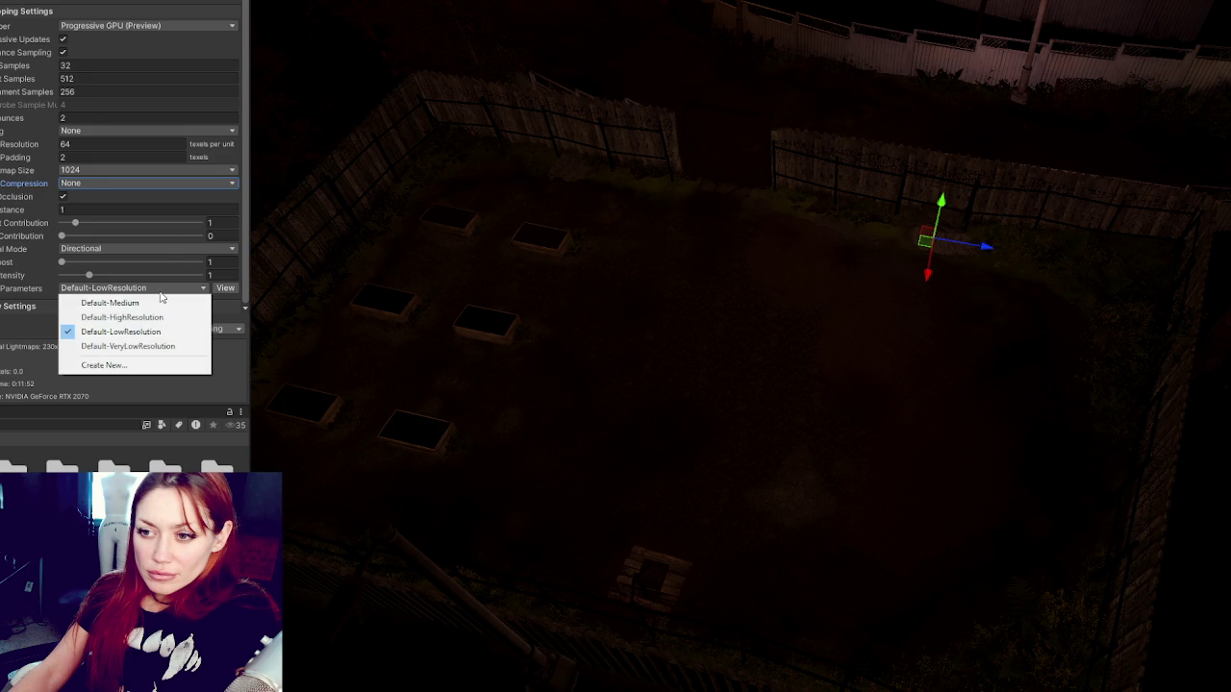
{"action": "left_click", "coordinate": [160, 306]}
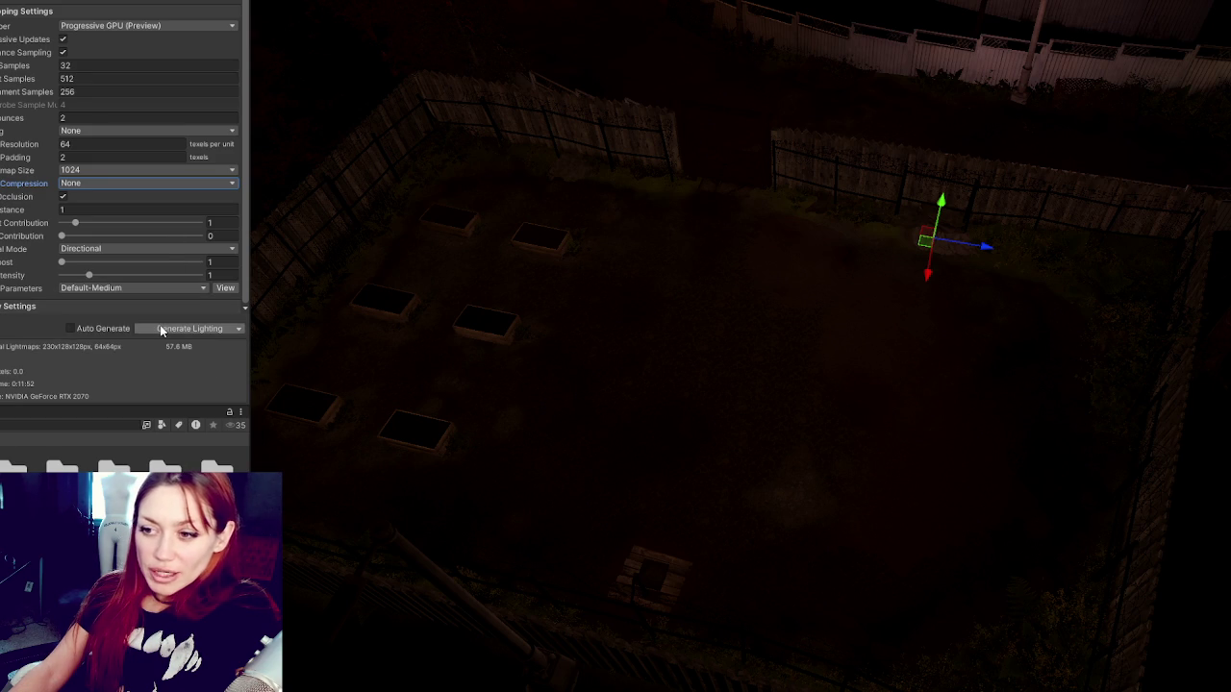
{"action": "left_click", "coordinate": [162, 327]}
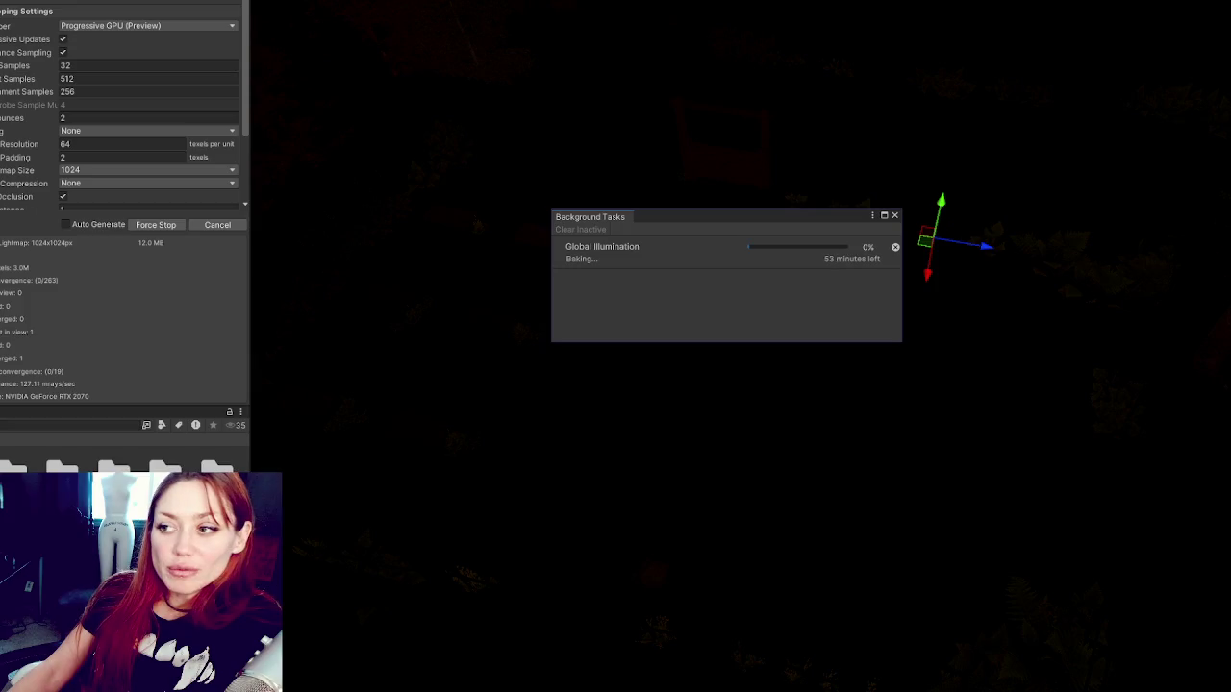